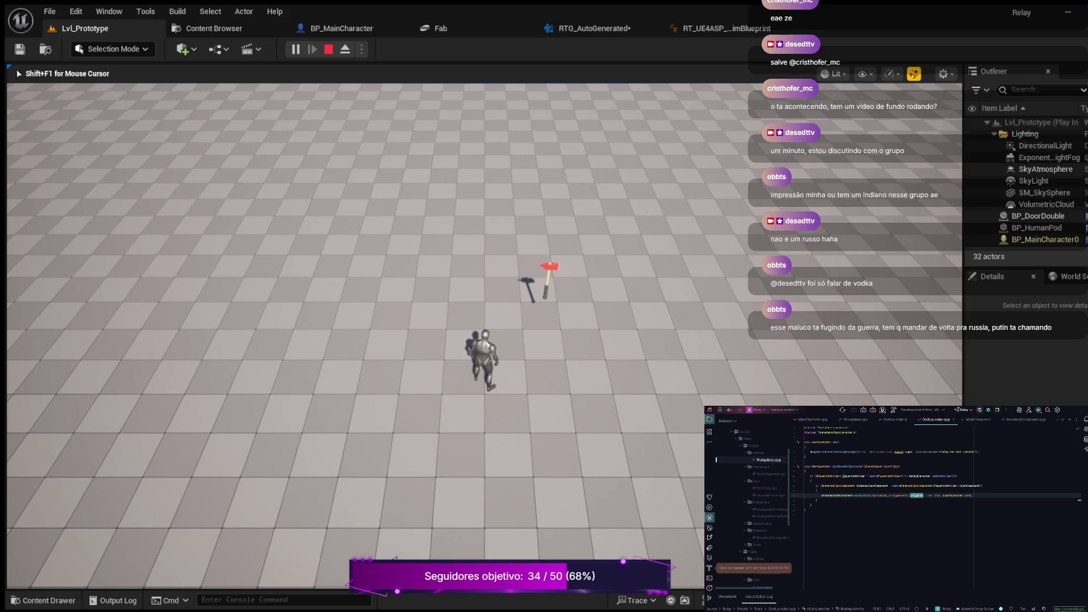
Step: Stop the Lvl_Prototype play-in-editor session with Escape
{"action": "key", "text": "Escape"}
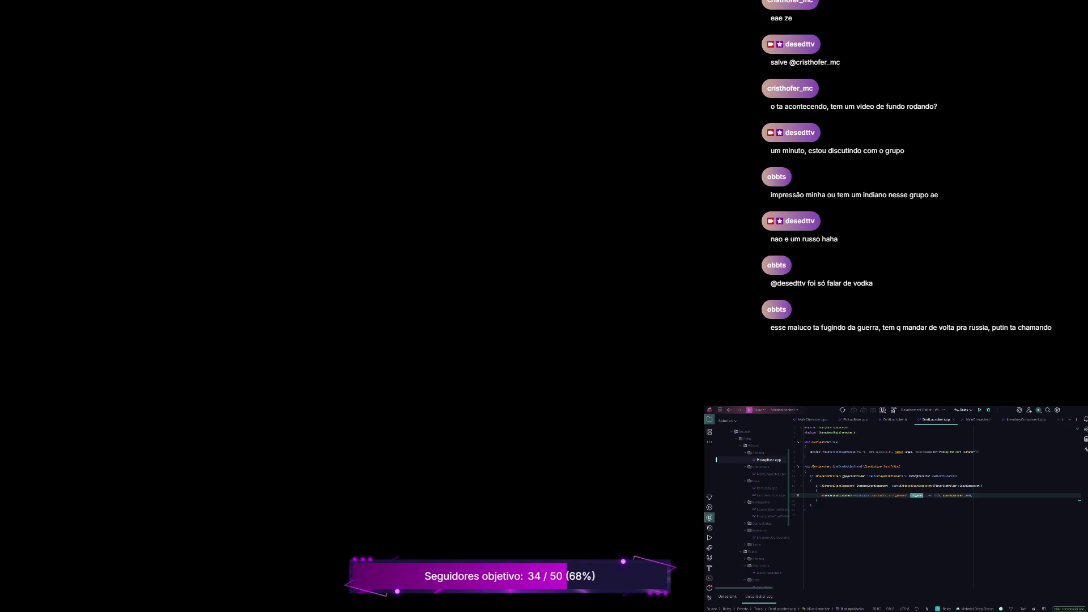
Step: Build the game's C++ project from the editor
{"action": "left_click", "coordinate": [979, 410]}
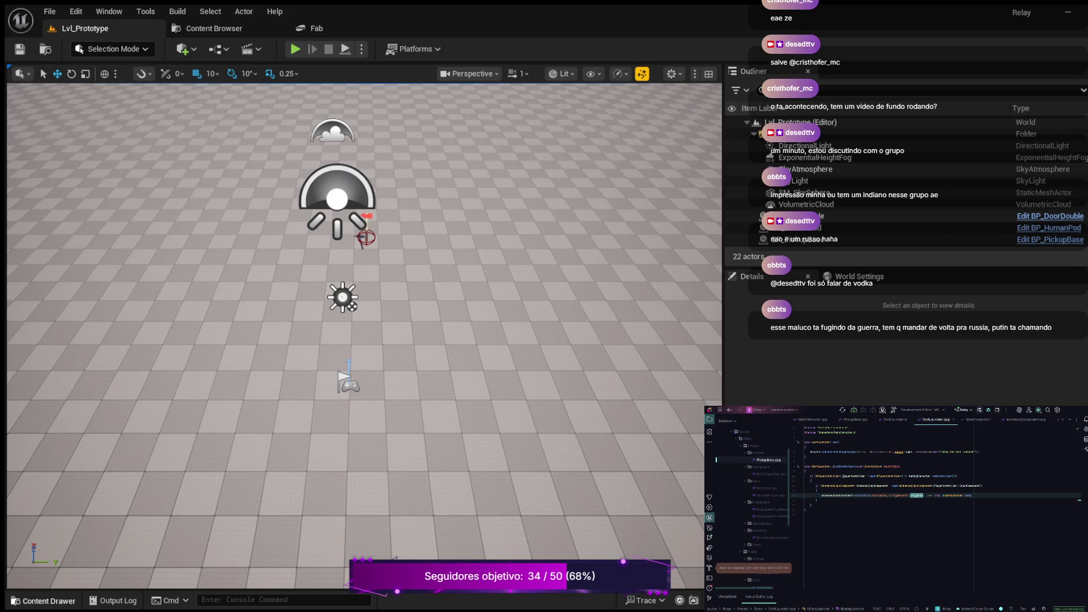
Step: Open the Content Drawer on the Animations folder with its 15 animation assets
{"action": "key", "text": "ctrl+space"}
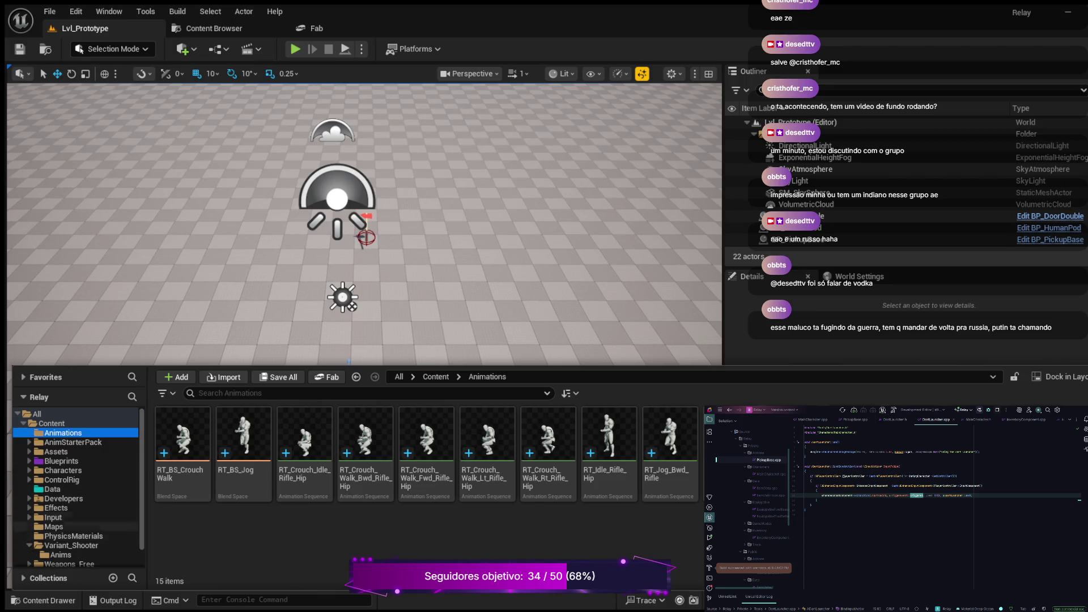
Step: Expand Variant_Shooter and check its Anims folder
{"action": "scroll", "coordinate": [74, 487], "scroll_direction": "down", "scroll_amount": 1}
{"action": "left_click", "coordinate": [29, 526]}
{"action": "left_click", "coordinate": [60, 535]}
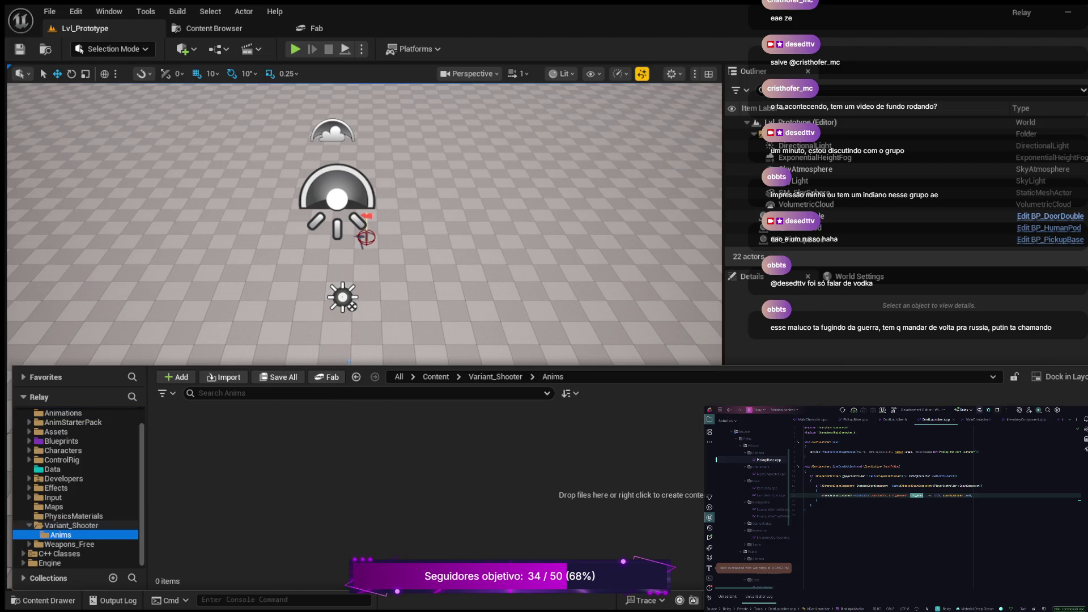
{"action": "left_click", "coordinate": [70, 525]}
{"action": "left_click", "coordinate": [60, 535]}
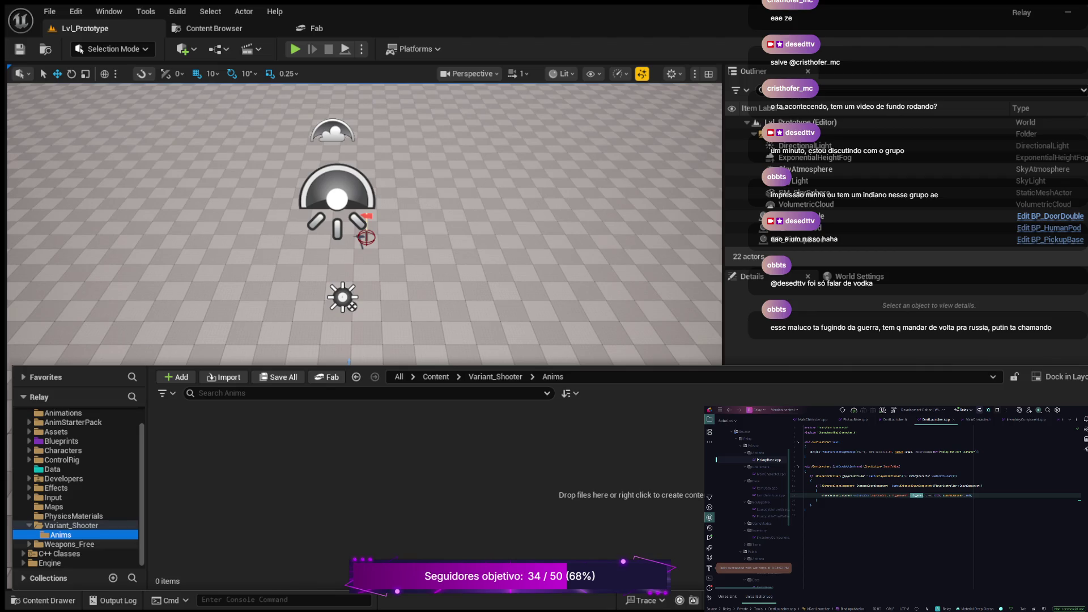
Step: Expand Weapons_Free and browse its Maps, Materials, Meshes and Textures subfolders
{"action": "left_click", "coordinate": [68, 544]}
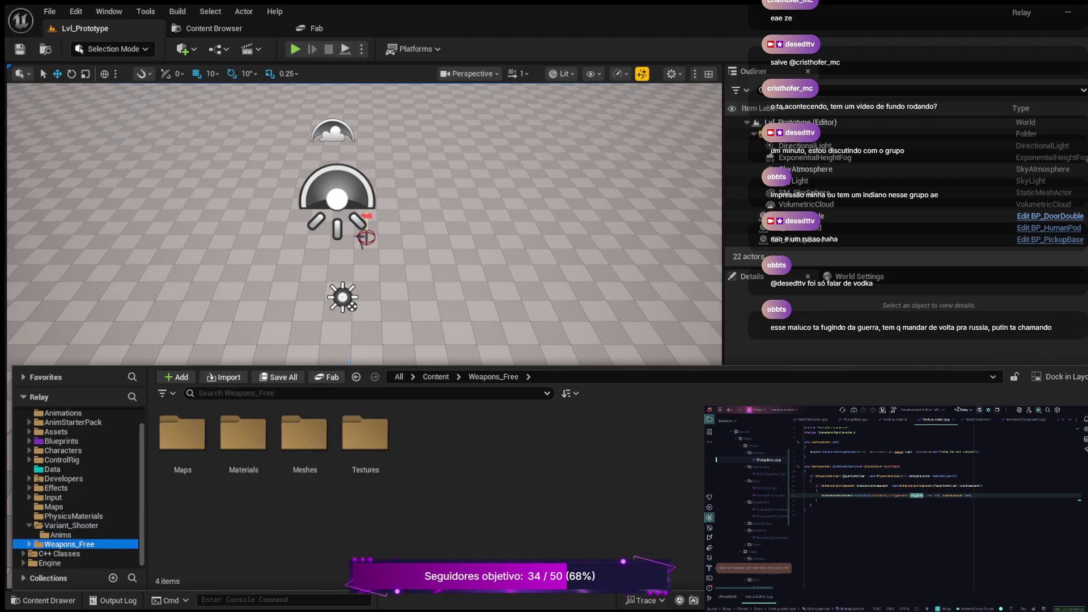
{"action": "key", "text": "Right"}
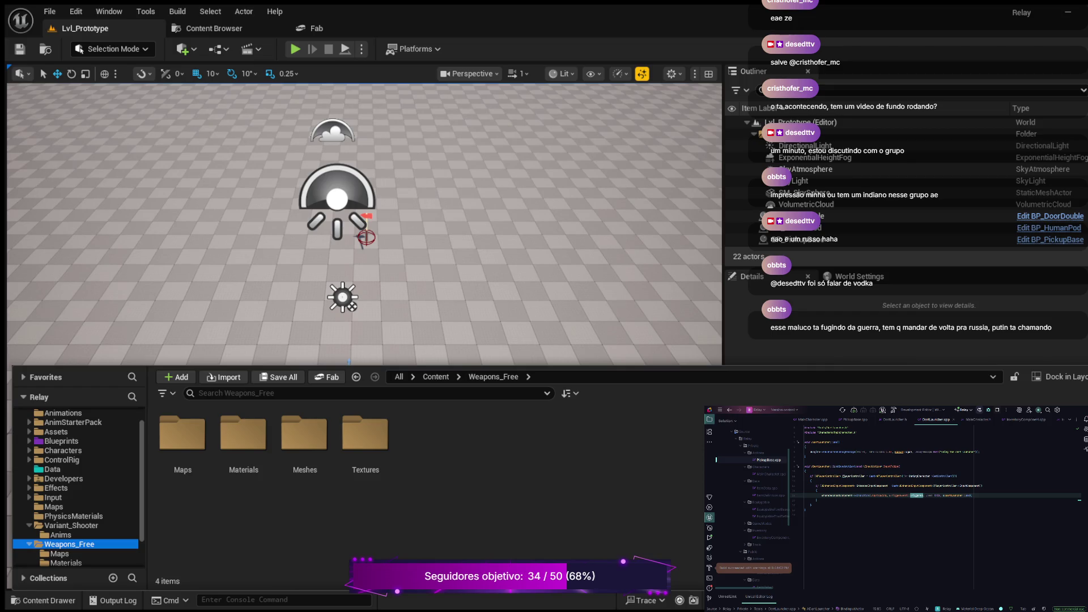
{"action": "scroll", "coordinate": [73, 510], "scroll_direction": "down", "scroll_amount": 1}
{"action": "left_click", "coordinate": [66, 526]}
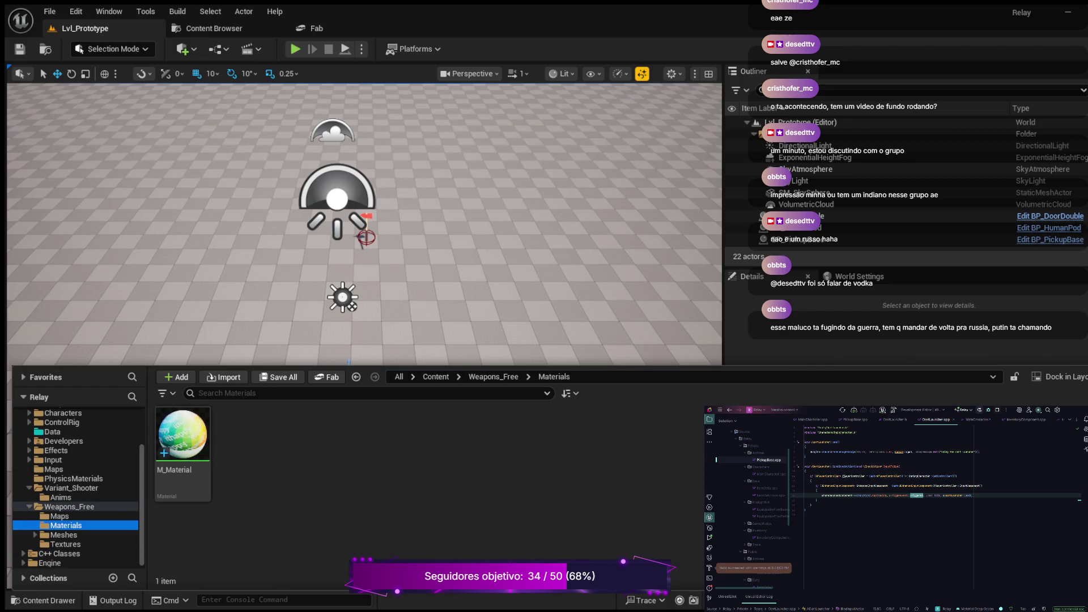
{"action": "left_click", "coordinate": [64, 535]}
{"action": "left_click", "coordinate": [66, 544]}
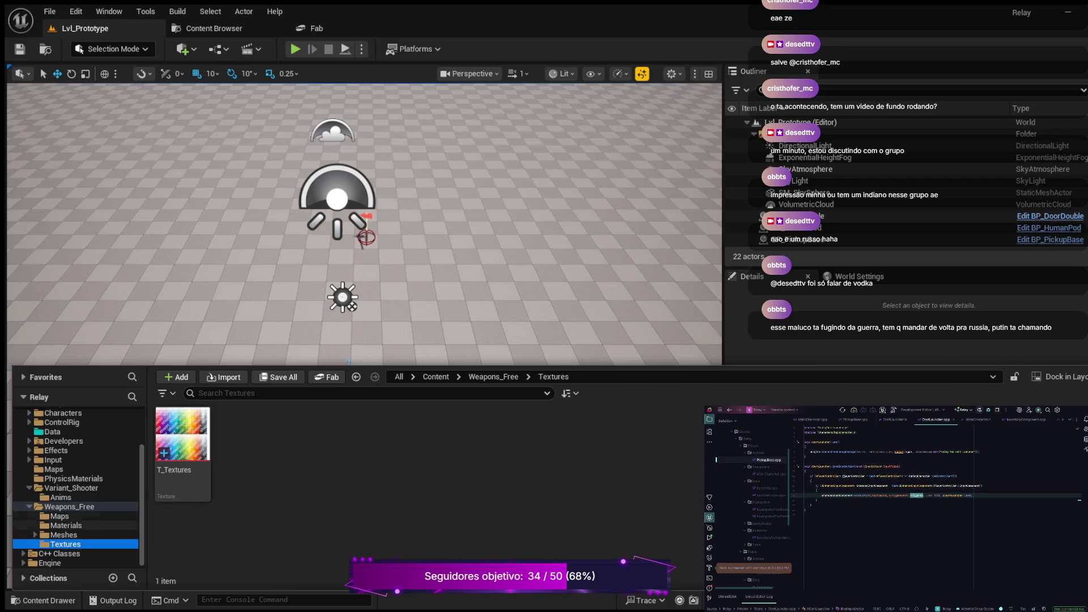
{"action": "left_click", "coordinate": [60, 515]}
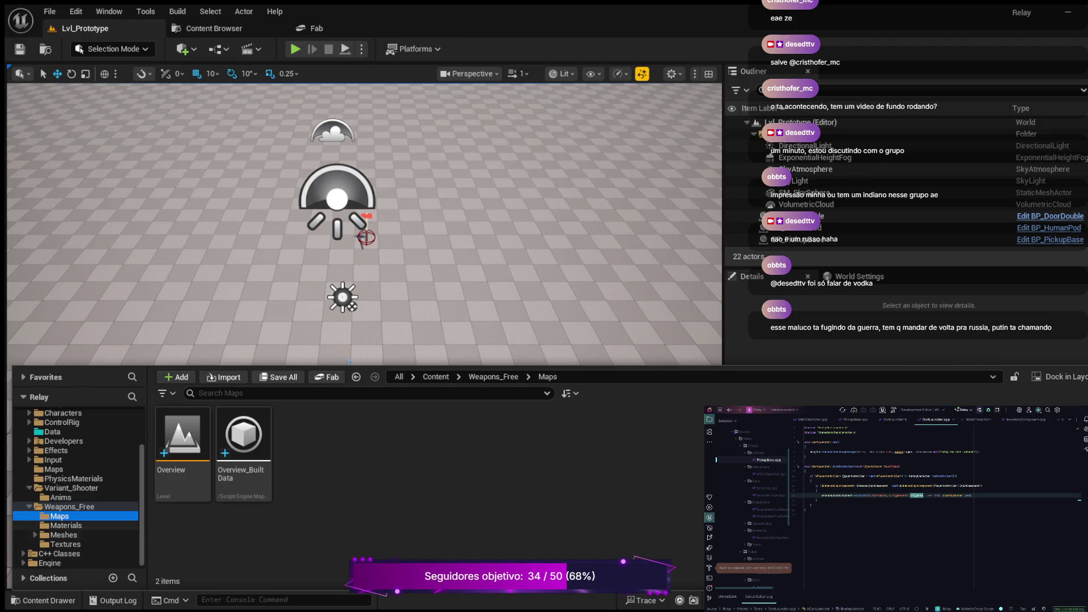
{"action": "left_click", "coordinate": [66, 525]}
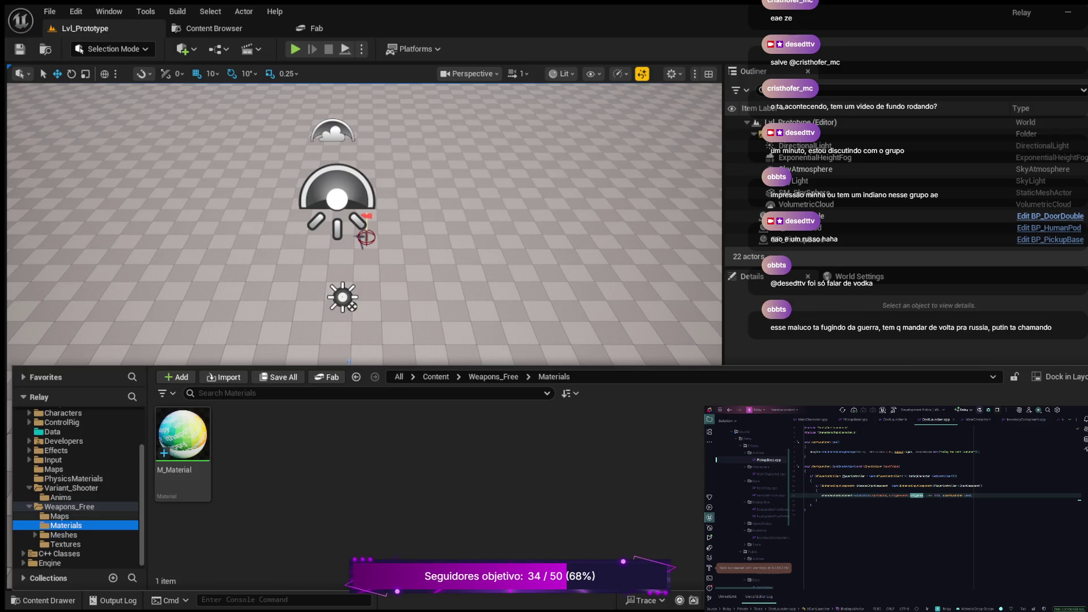
Step: Revisit Variant_Shooter's empty Anims and PhysicsMaterials folders, ending at the top-level Content folder
{"action": "left_click", "coordinate": [71, 488]}
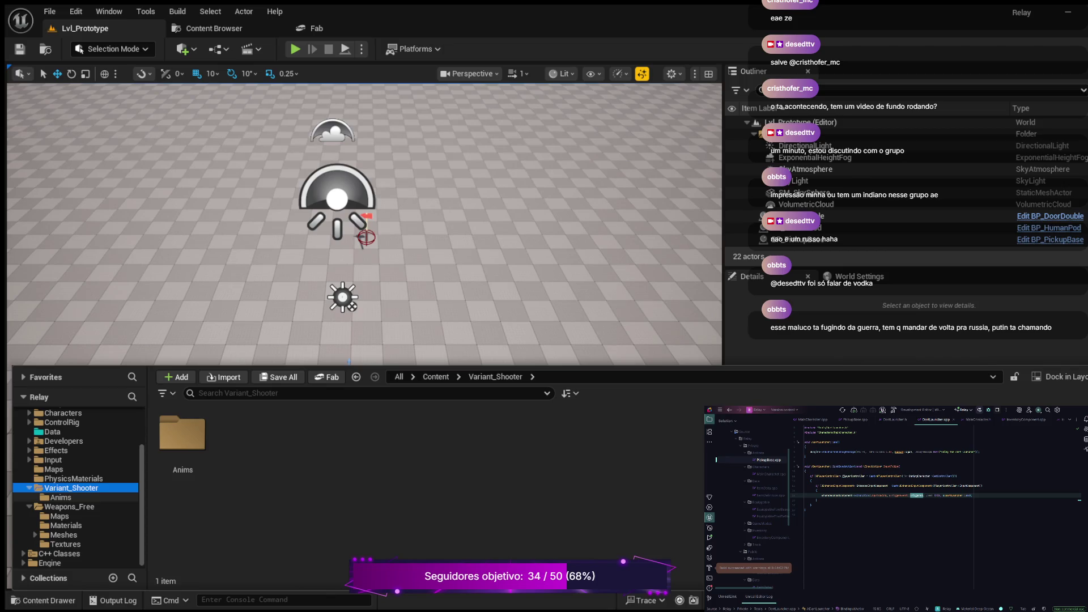
{"action": "left_click", "coordinate": [60, 497]}
{"action": "left_click", "coordinate": [28, 506]}
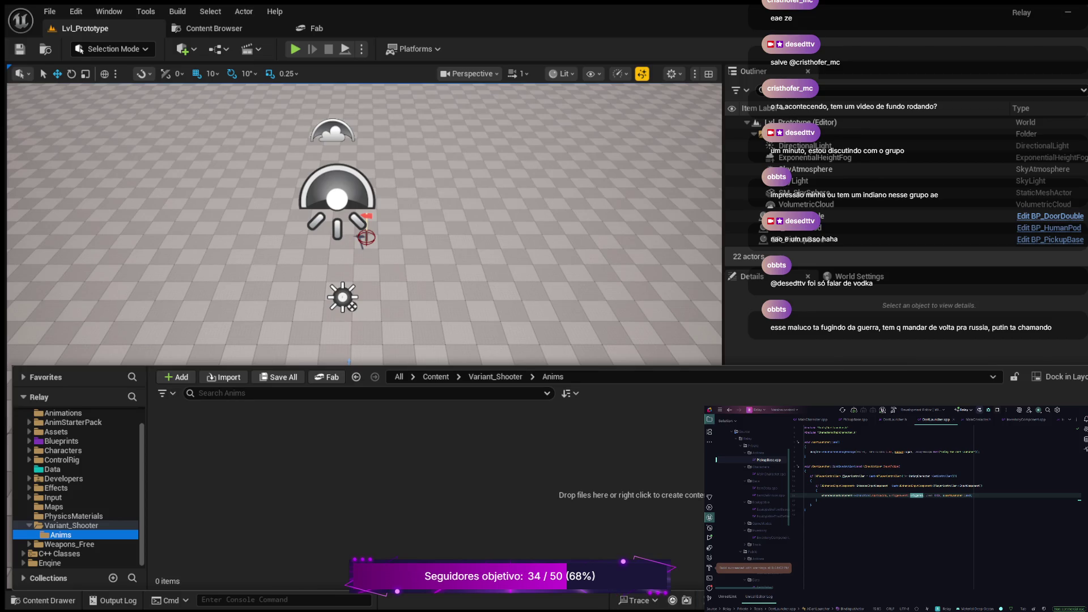
{"action": "left_click", "coordinate": [71, 525]}
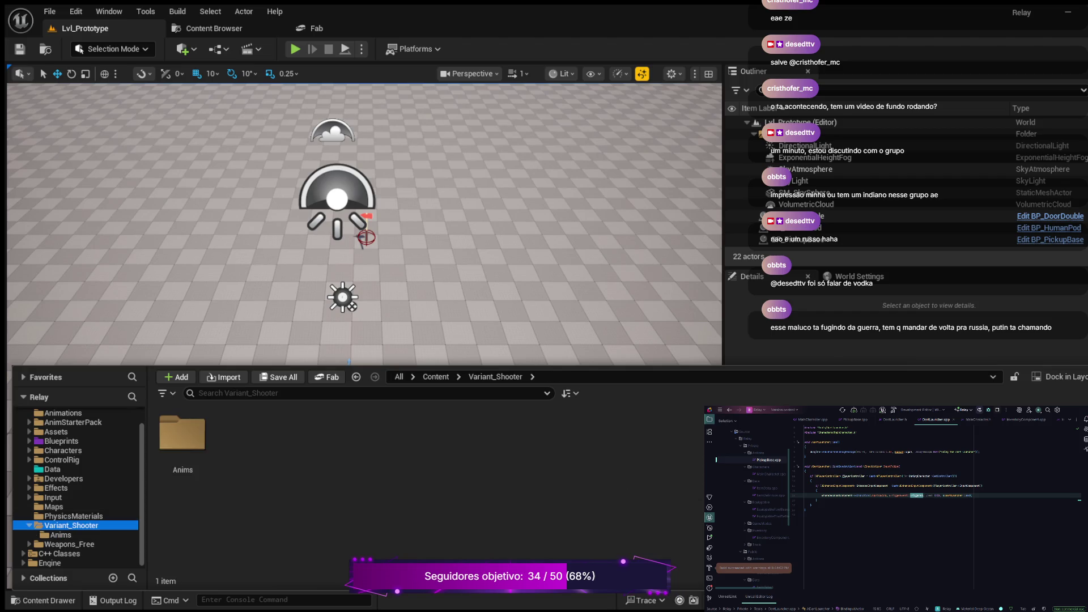
{"action": "left_click", "coordinate": [61, 535]}
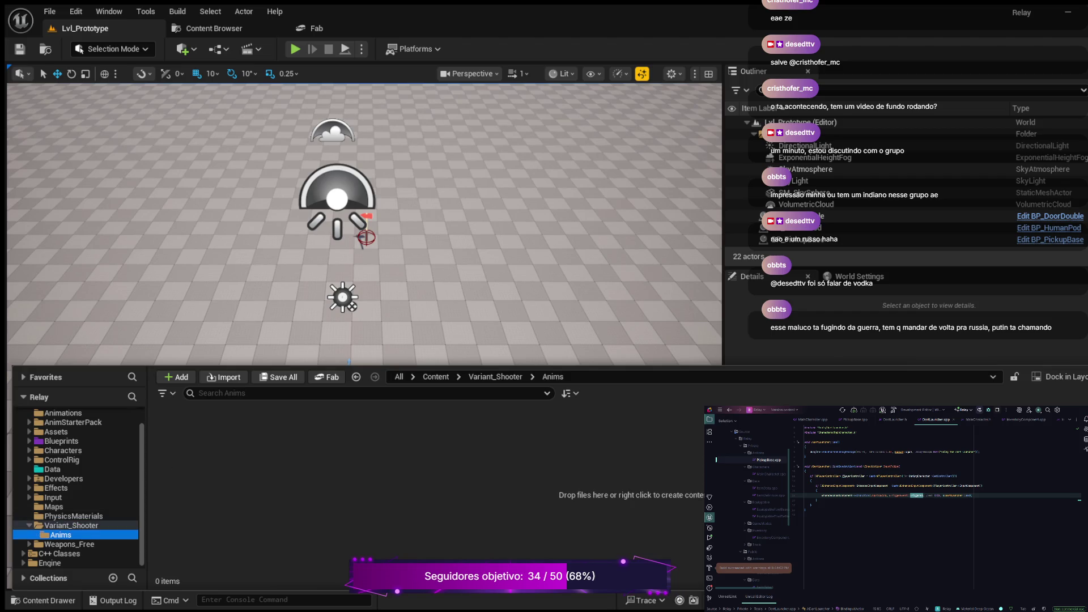
{"action": "left_click", "coordinate": [73, 516]}
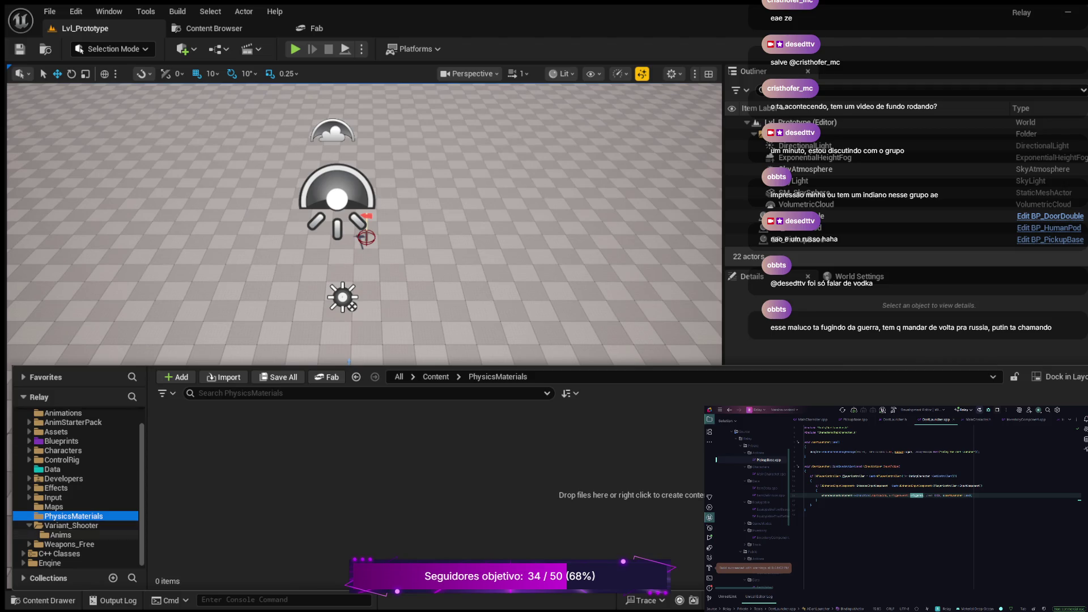
{"action": "left_click", "coordinate": [71, 525]}
{"action": "left_click", "coordinate": [60, 534]}
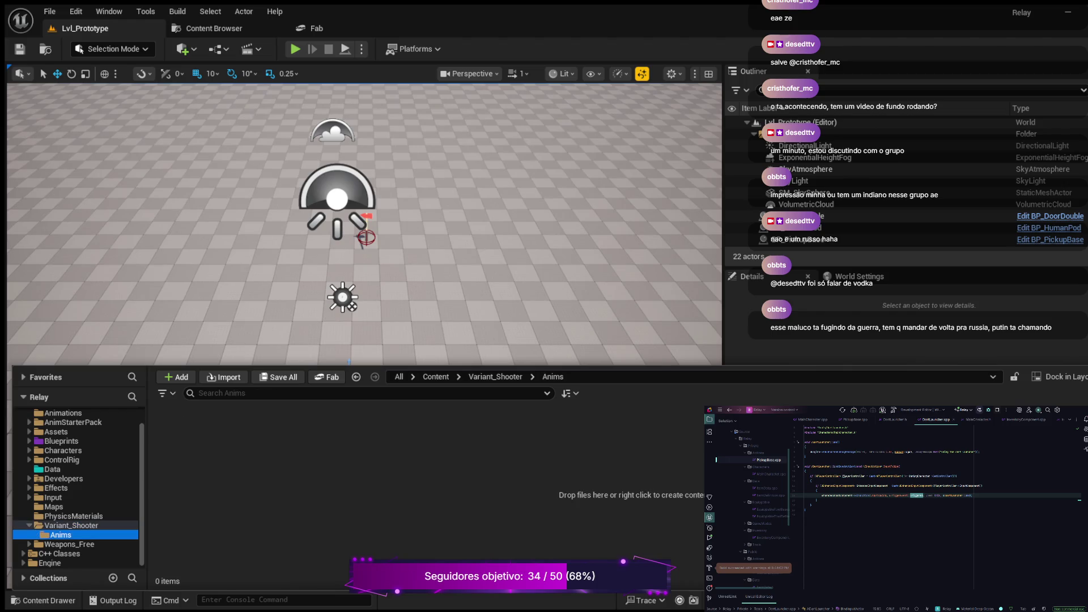
{"action": "left_click", "coordinate": [73, 409]}
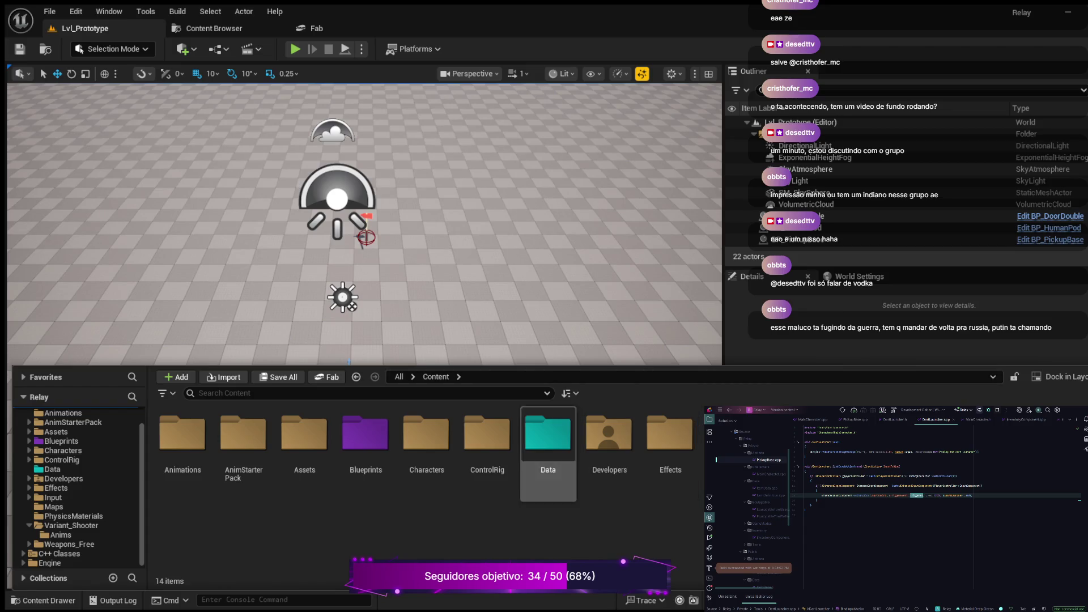
Step: Hide and reshow the Content Drawer to view the level, then open Weapons_Free
{"action": "left_click", "coordinate": [395, 560]}
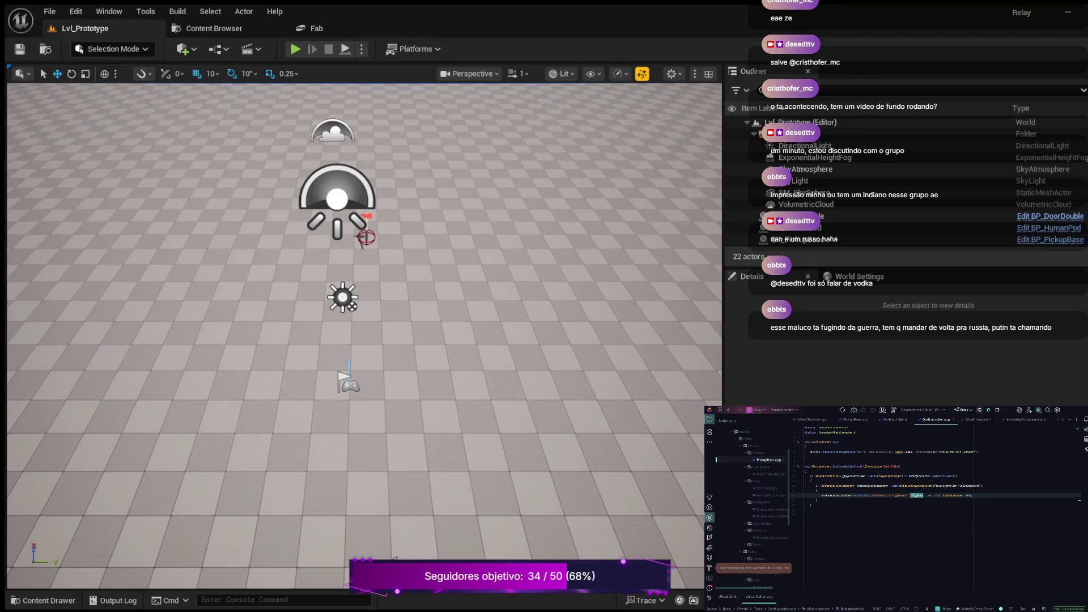
{"action": "left_click", "coordinate": [43, 600]}
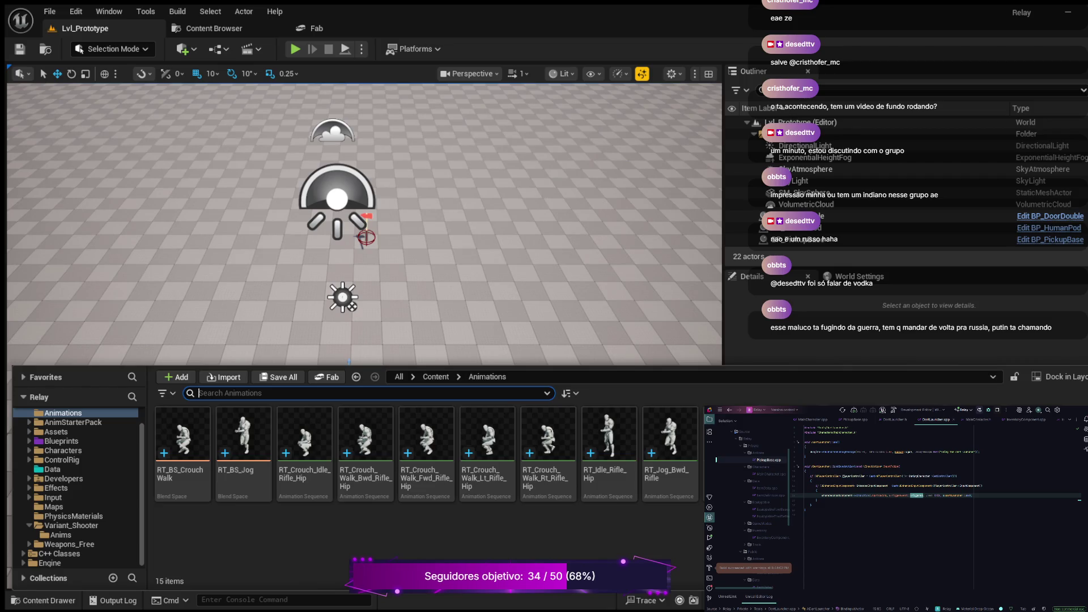
{"action": "key", "text": "ctrl+space"}
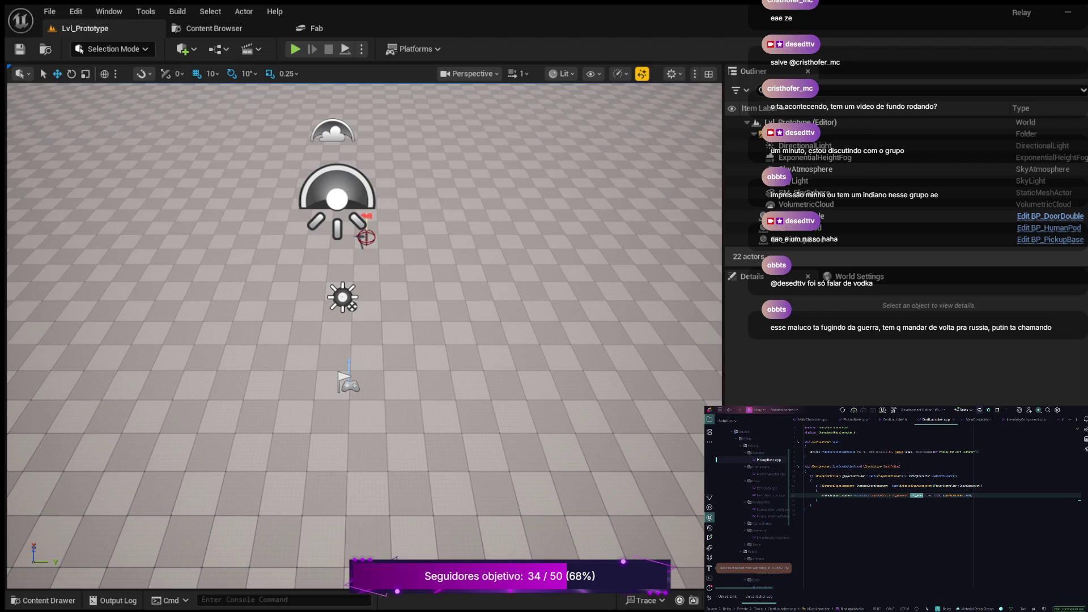
{"action": "left_click", "coordinate": [43, 600]}
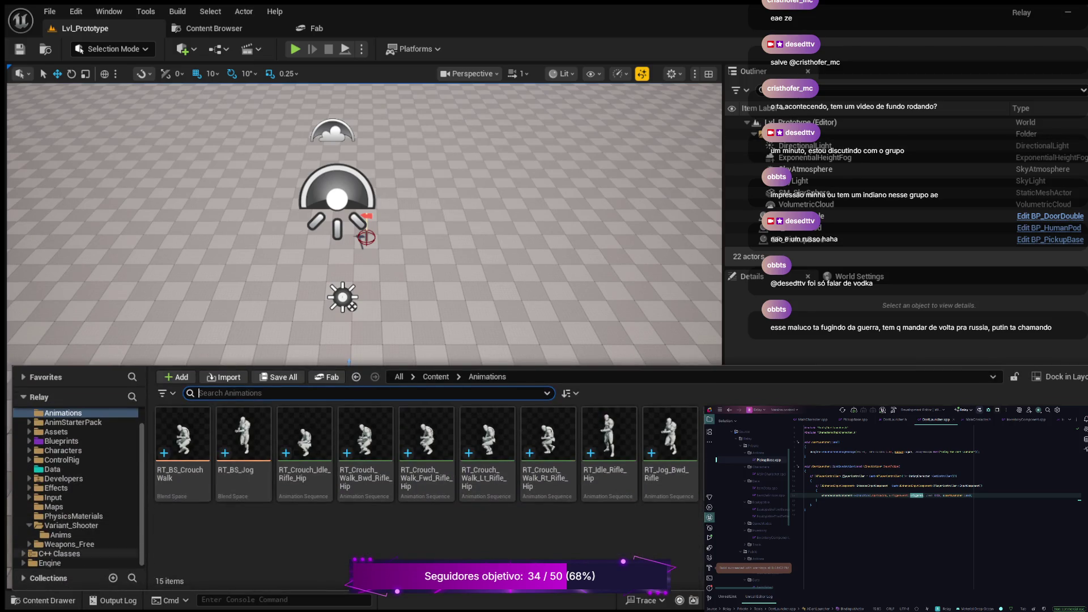
{"action": "left_click", "coordinate": [72, 526]}
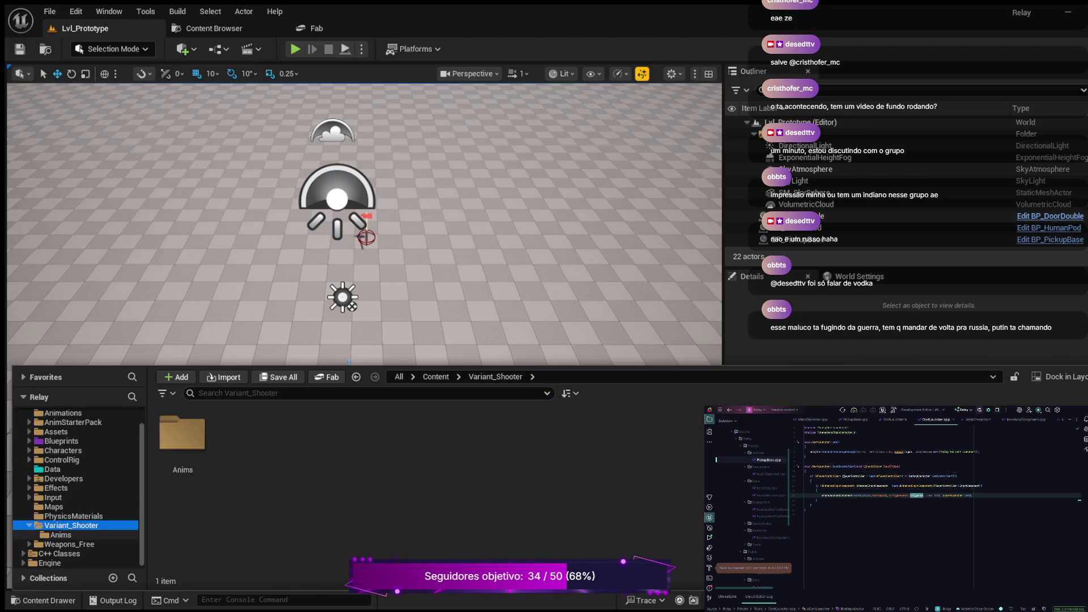
{"action": "left_click", "coordinate": [69, 544]}
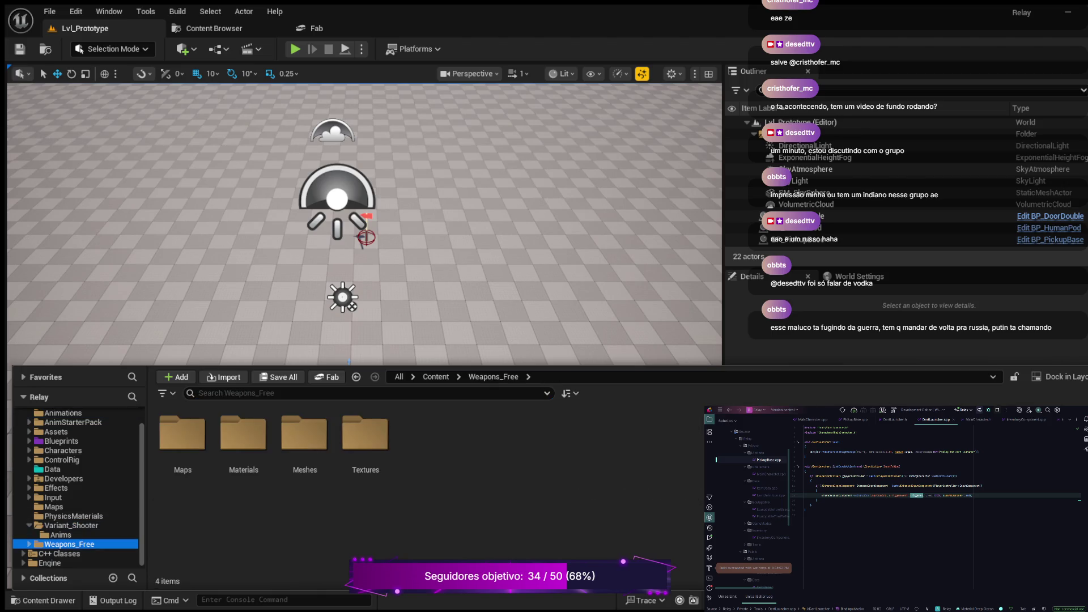
Step: Expand Weapons_Free in the folder tree to list its subfolders and focus the search field
{"action": "left_click", "coordinate": [29, 544]}
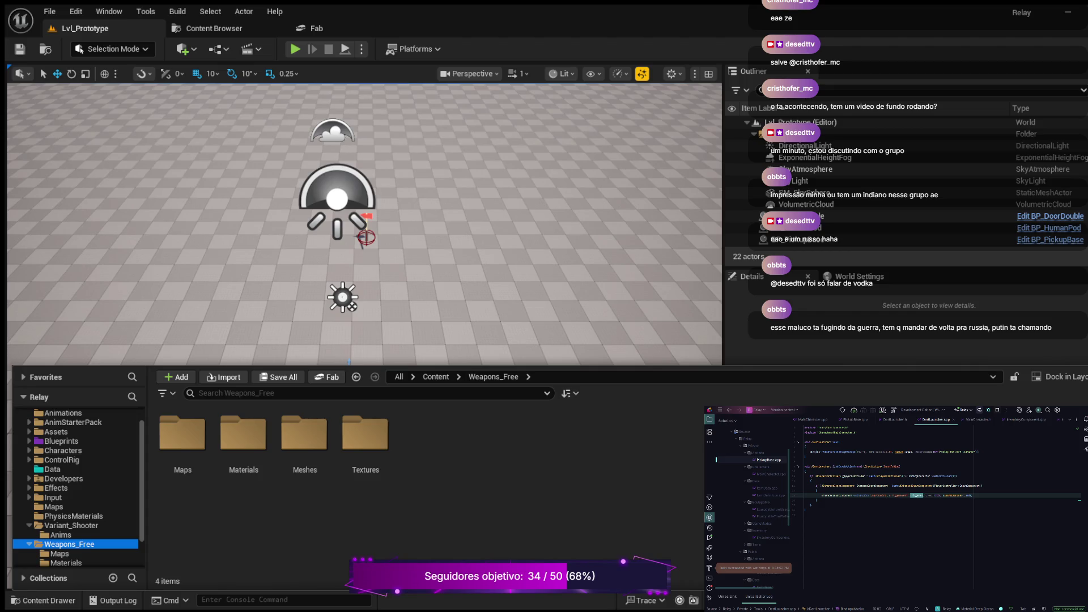
{"action": "left_click", "coordinate": [363, 393]}
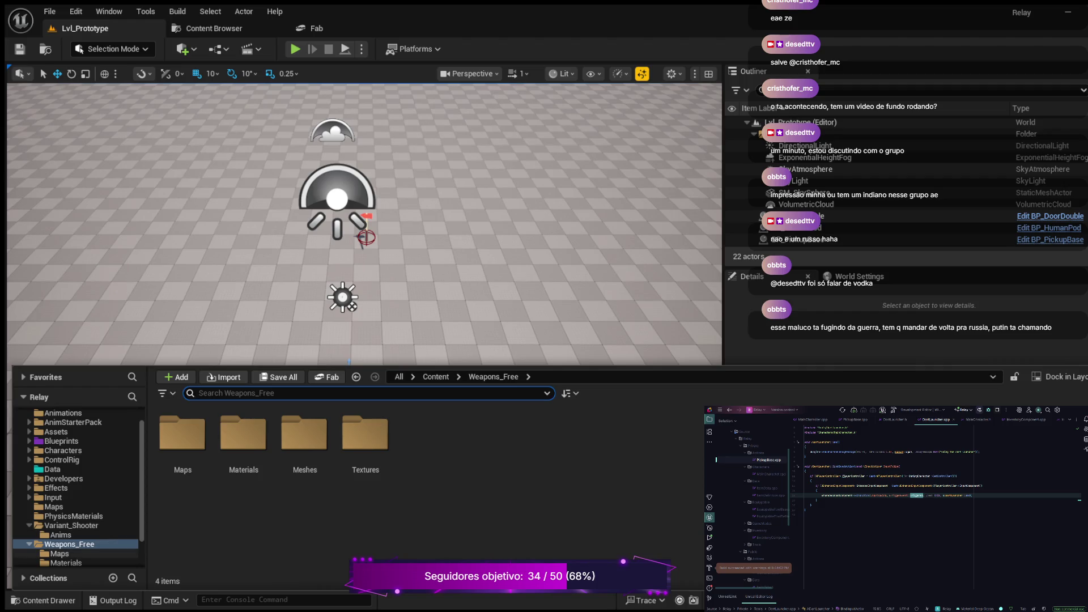
Step: Recheck the empty Anims folder under Variant_Shooter, stepping through neighbouring folders
{"action": "scroll", "coordinate": [73, 525], "scroll_direction": "down", "scroll_amount": 2}
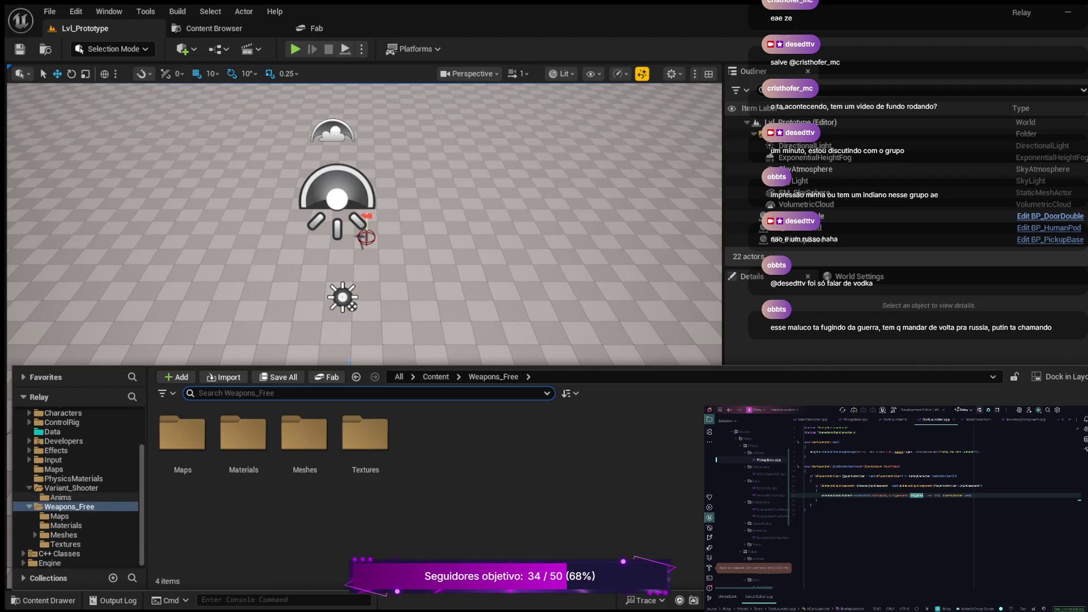
{"action": "left_click", "coordinate": [61, 497]}
{"action": "key", "text": "Up"}
{"action": "key", "text": "Up"}
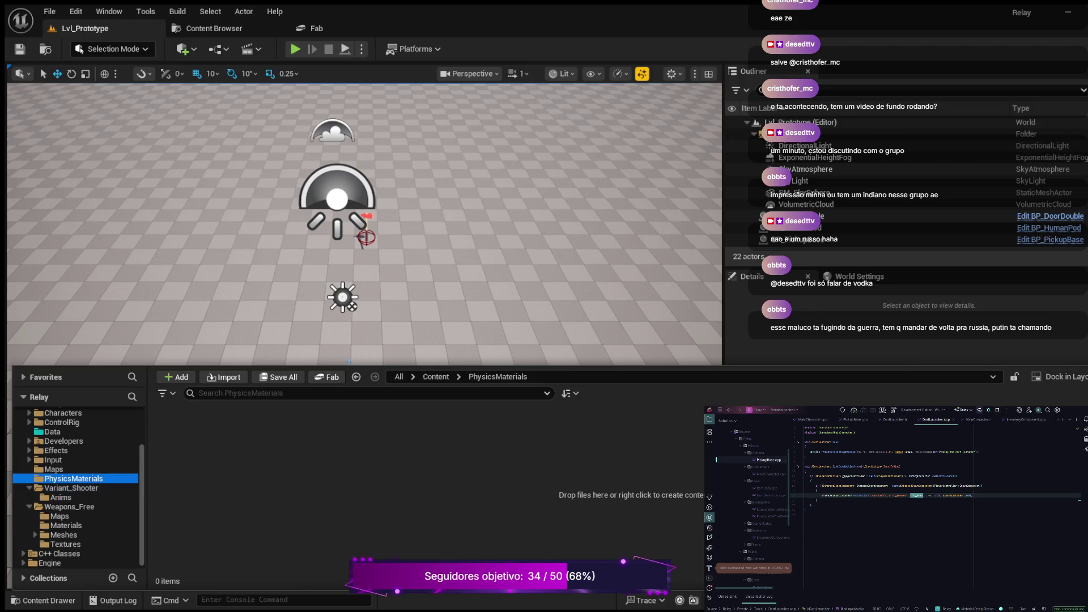
{"action": "key", "text": "Down"}
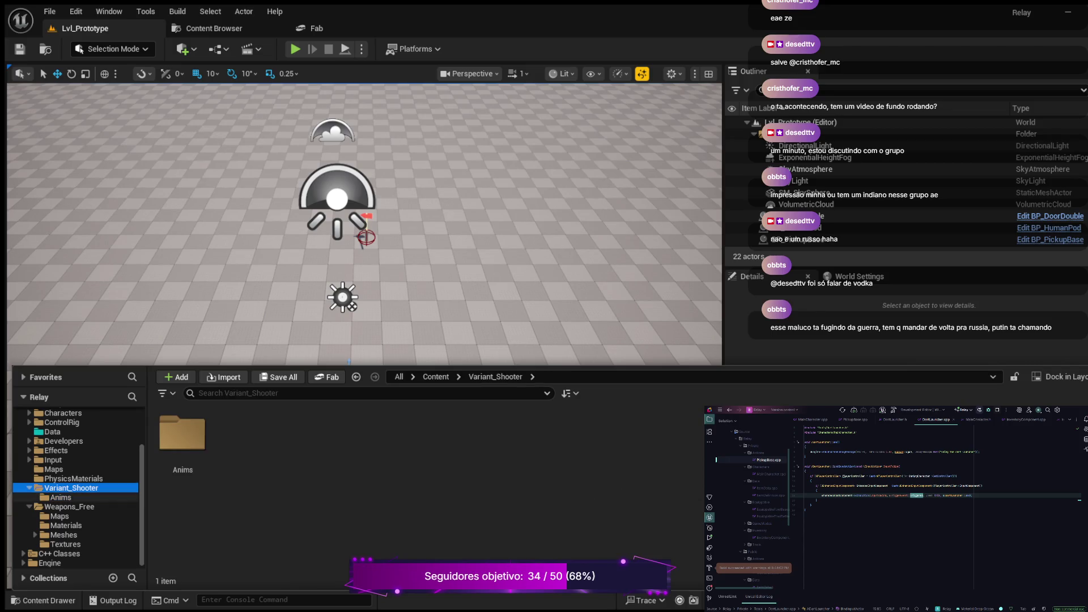
{"action": "left_click", "coordinate": [60, 496]}
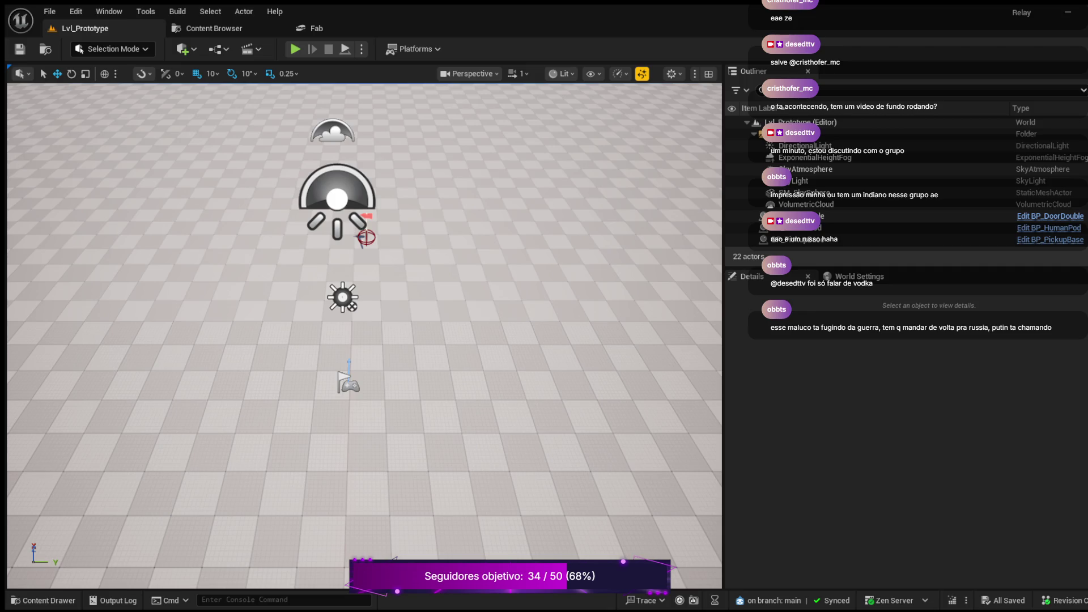
Step: Restore and re-maximize the editor, then open the Content Drawer at Variant_Shooter > Anims
{"action": "left_click", "coordinate": [1083, 12]}
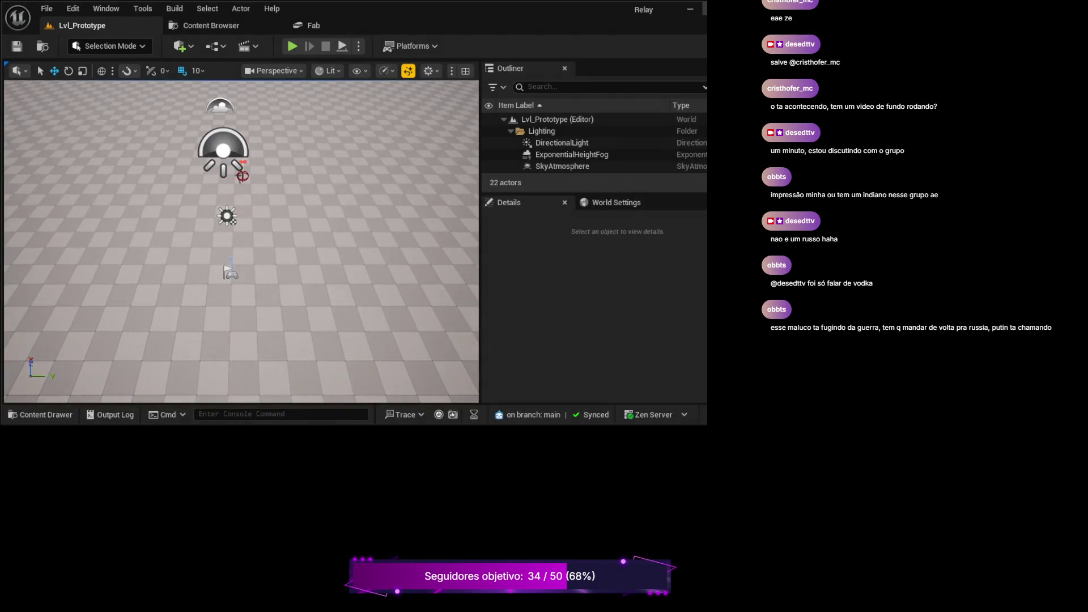
{"action": "key", "text": "super+Up"}
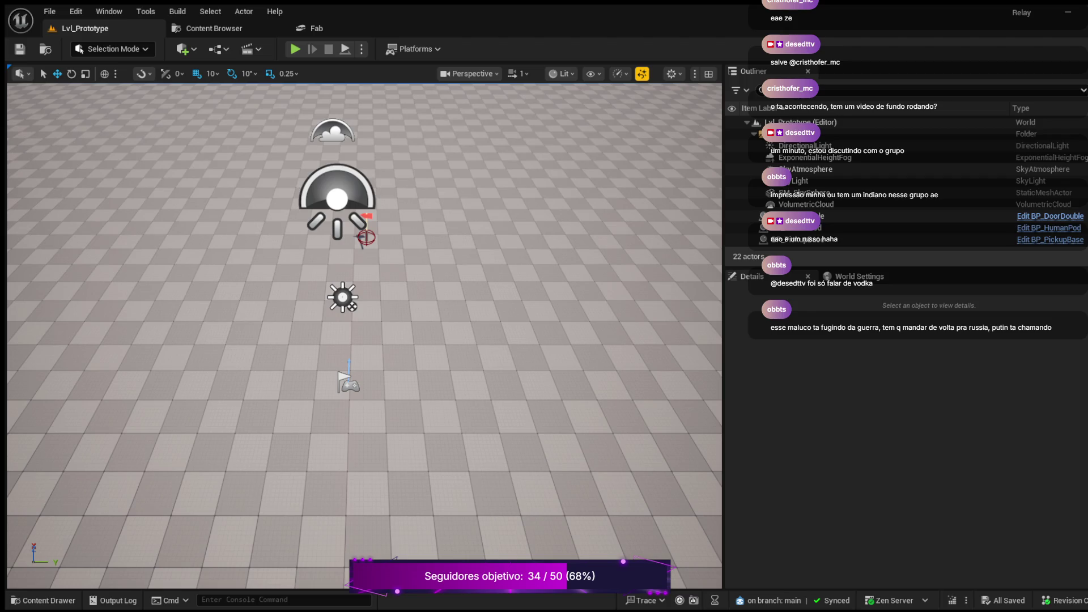
{"action": "left_click", "coordinate": [46, 600]}
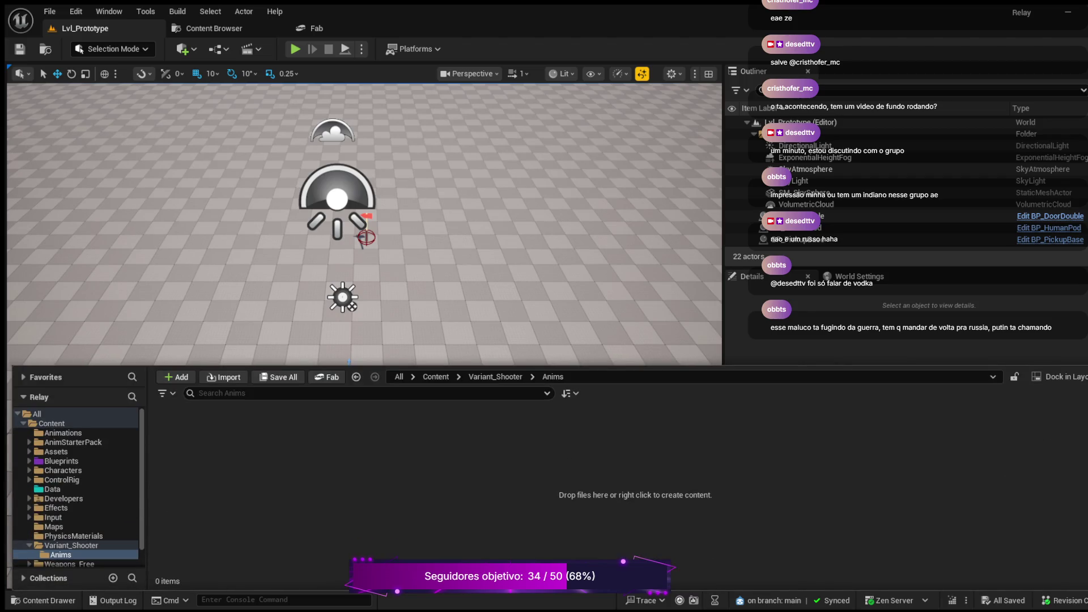
{"action": "left_click", "coordinate": [71, 545]}
{"action": "left_click", "coordinate": [61, 555]}
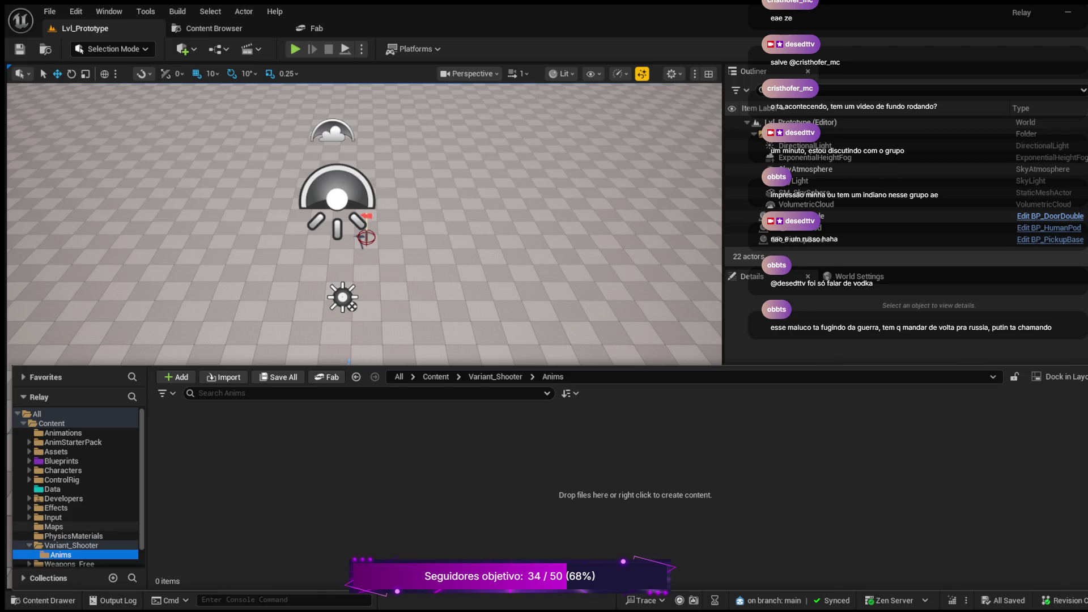
Step: Show the Variant_Shooter folder, which contains only the Anims subfolder
{"action": "left_click", "coordinate": [71, 545]}
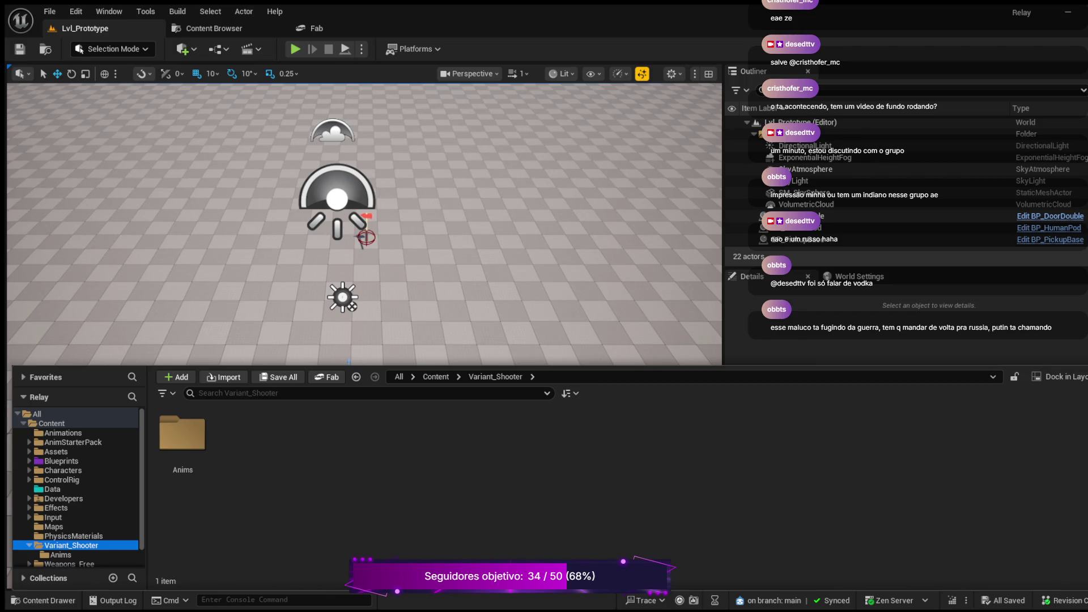
Step: Browse Animations, Content and AnimStarterPack, ending in Variant_Shooter's empty Anims folder
{"action": "left_click", "coordinate": [63, 432]}
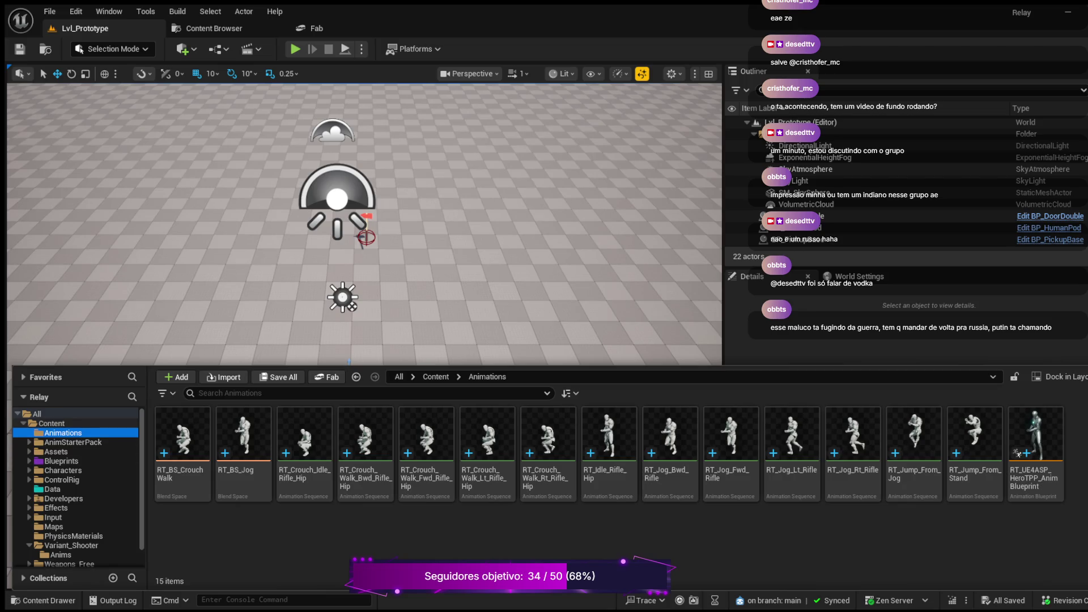
{"action": "left_click", "coordinate": [51, 423]}
{"action": "left_click", "coordinate": [243, 448]}
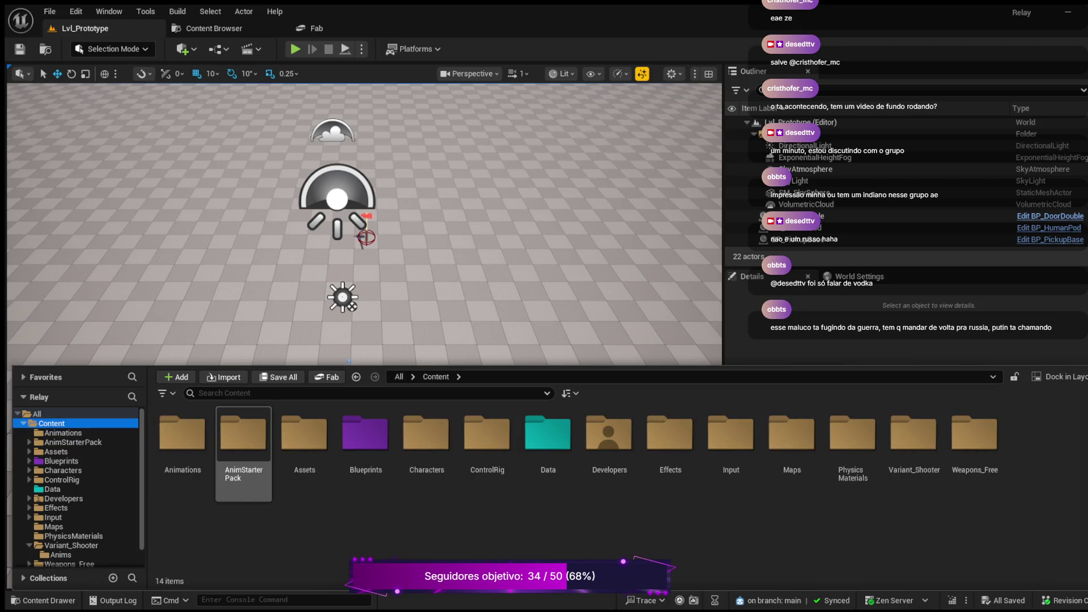
{"action": "double_click", "coordinate": [182, 437]}
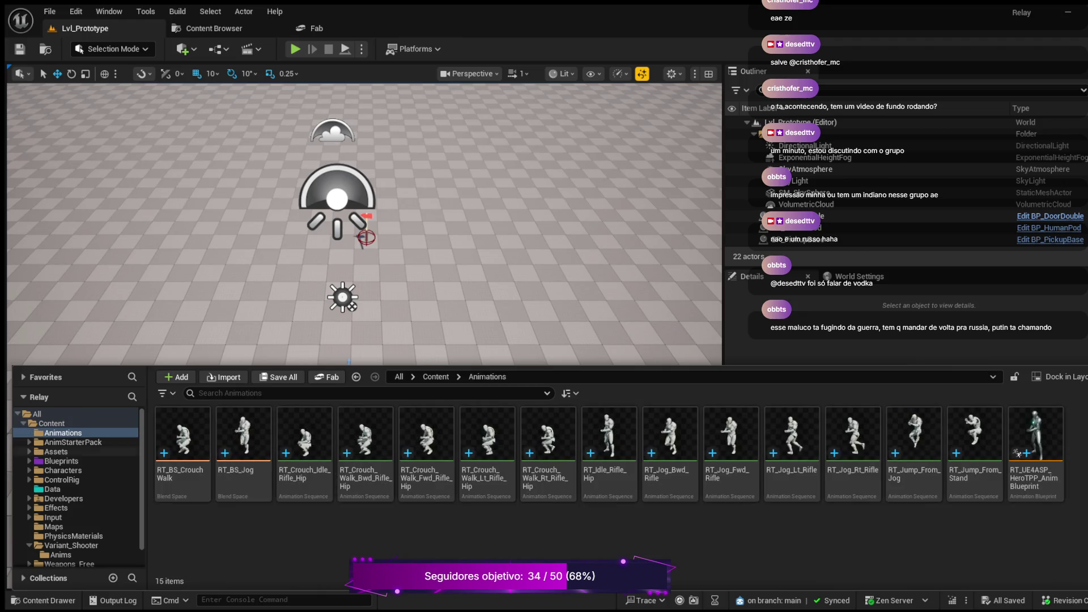
{"action": "left_click", "coordinate": [29, 442]}
{"action": "left_click", "coordinate": [29, 442]}
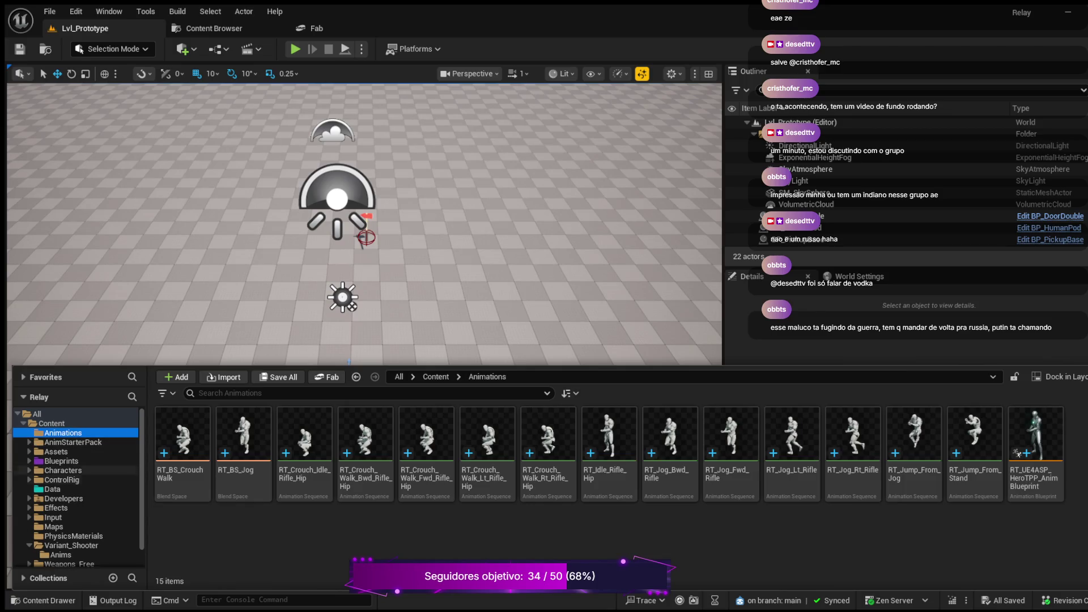
{"action": "scroll", "coordinate": [62, 479], "scroll_direction": "down", "scroll_amount": 1}
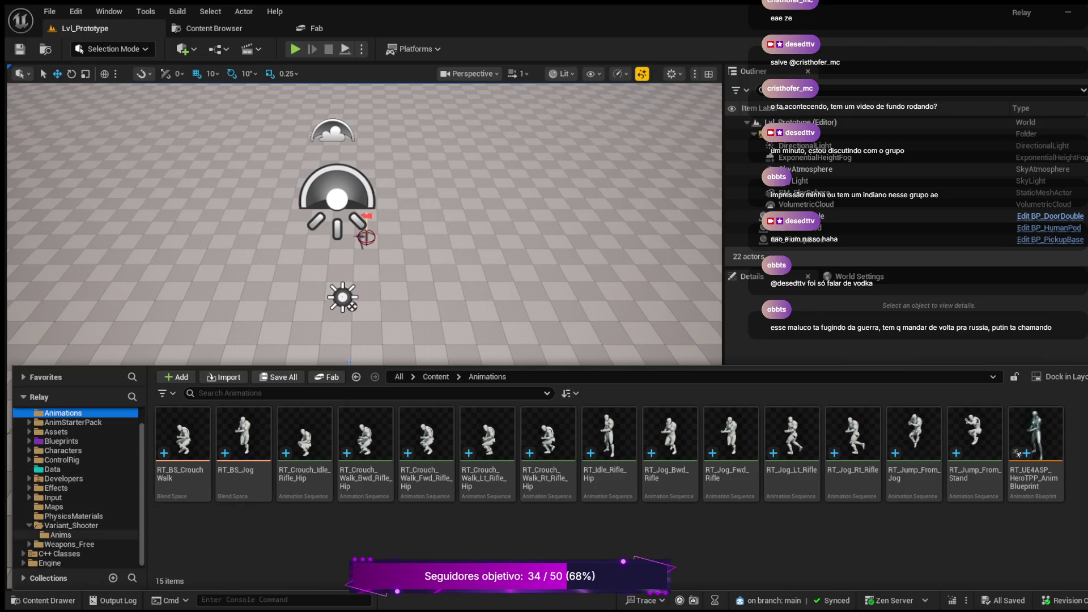
{"action": "left_click", "coordinate": [71, 526]}
{"action": "left_click", "coordinate": [60, 534]}
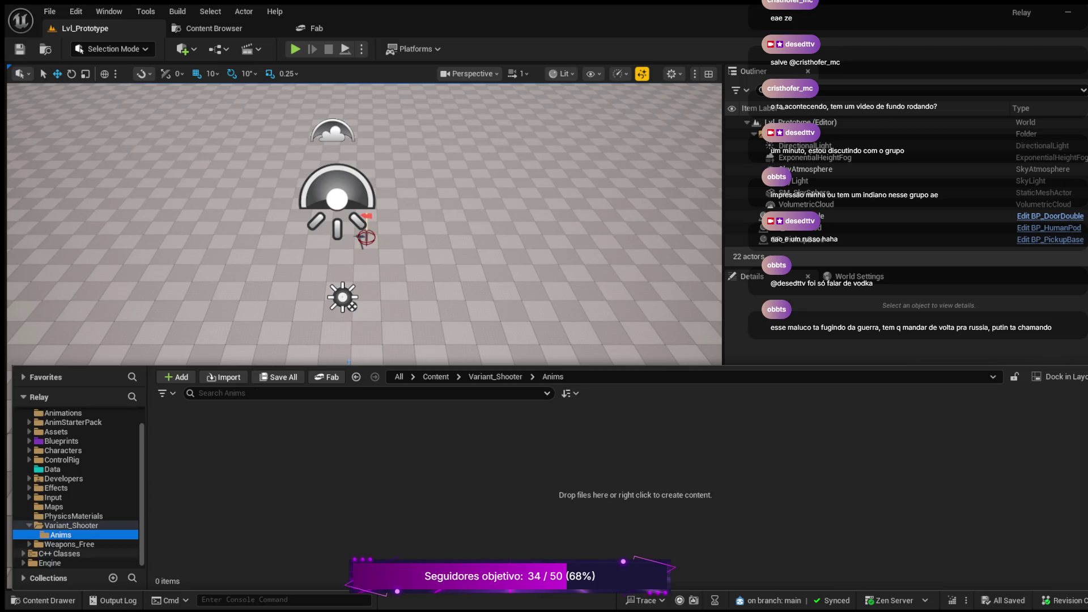
Step: Select MainCharacter in C++ Classes > Relay > Public > Characters, then close the extra Content Browser tab
{"action": "left_click", "coordinate": [59, 553]}
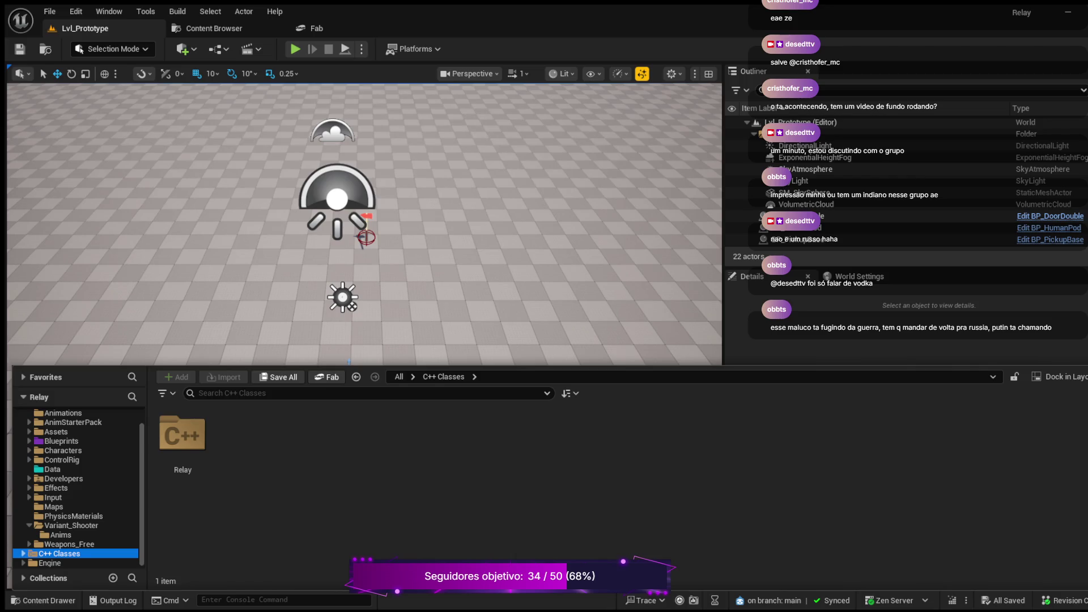
{"action": "key", "text": "Right"}
{"action": "key", "text": "Down"}
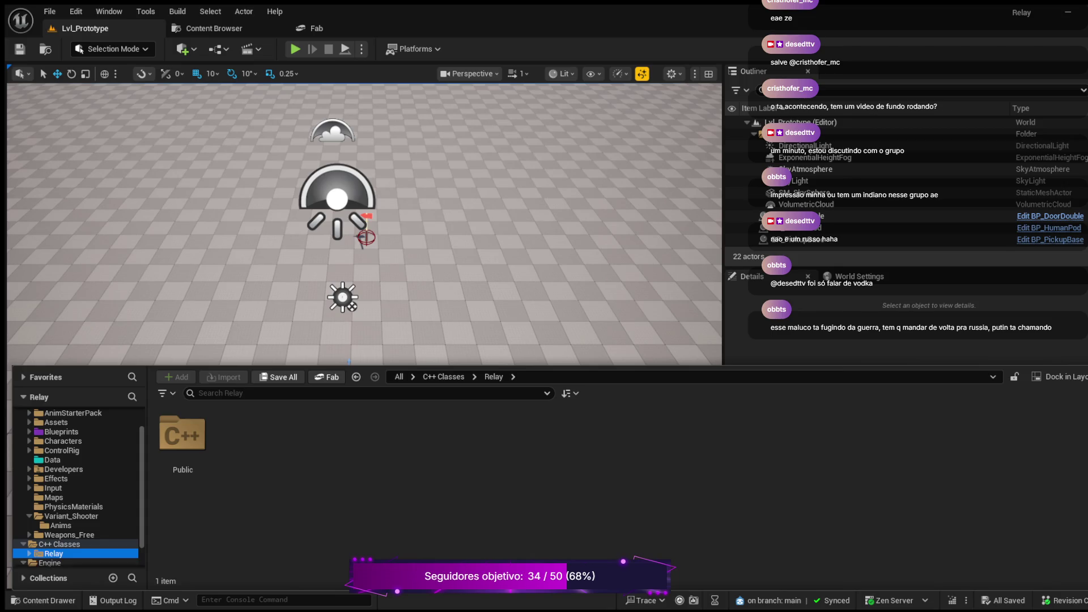
{"action": "left_click", "coordinate": [24, 563]}
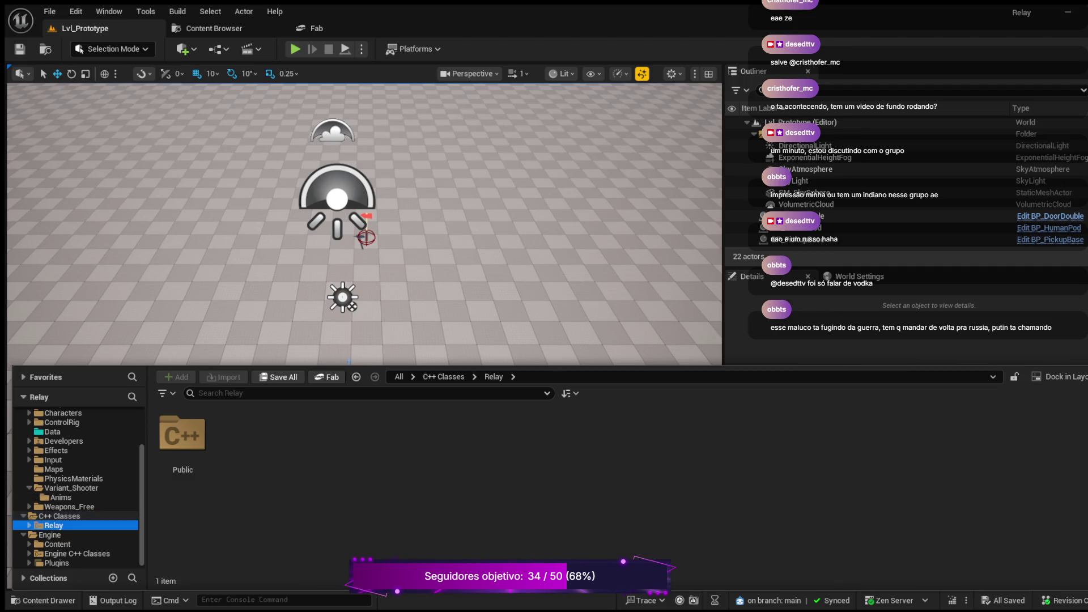
{"action": "key", "text": "Right"}
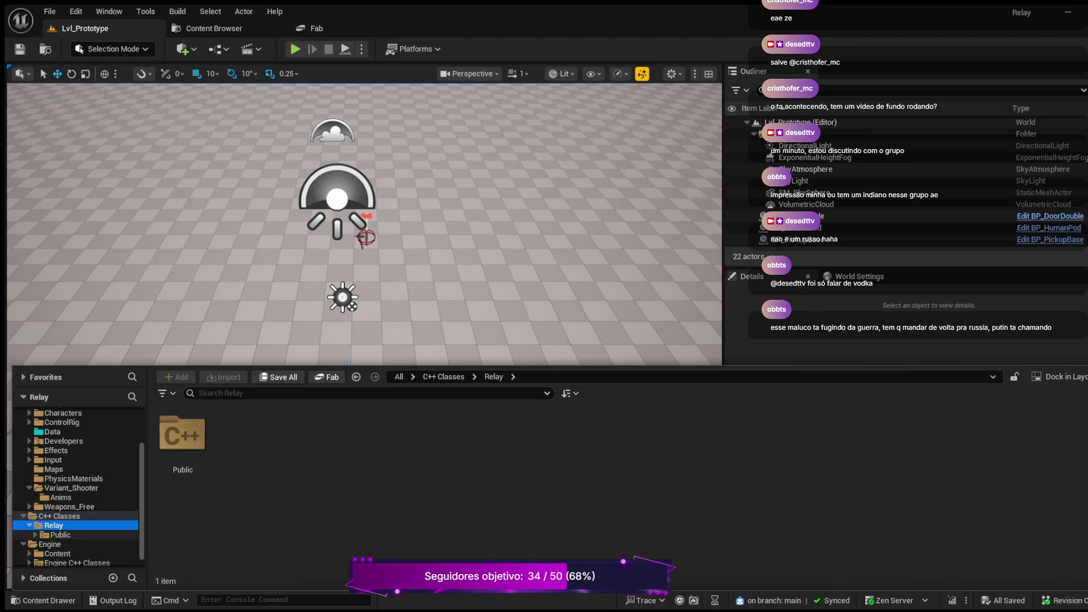
{"action": "left_click", "coordinate": [35, 535]}
{"action": "left_click", "coordinate": [68, 544]}
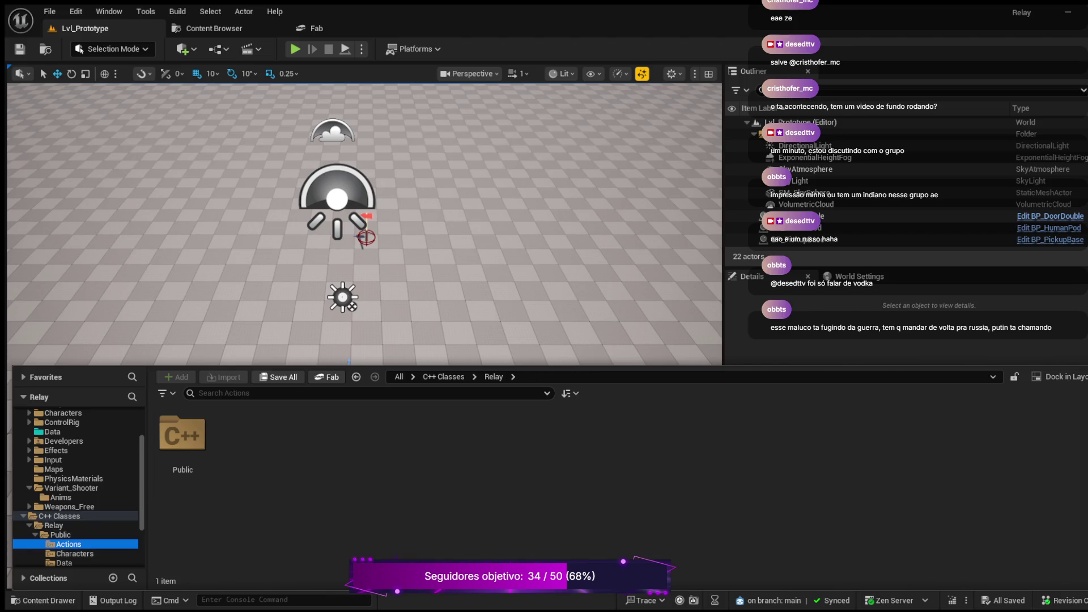
{"action": "left_click", "coordinate": [74, 554]}
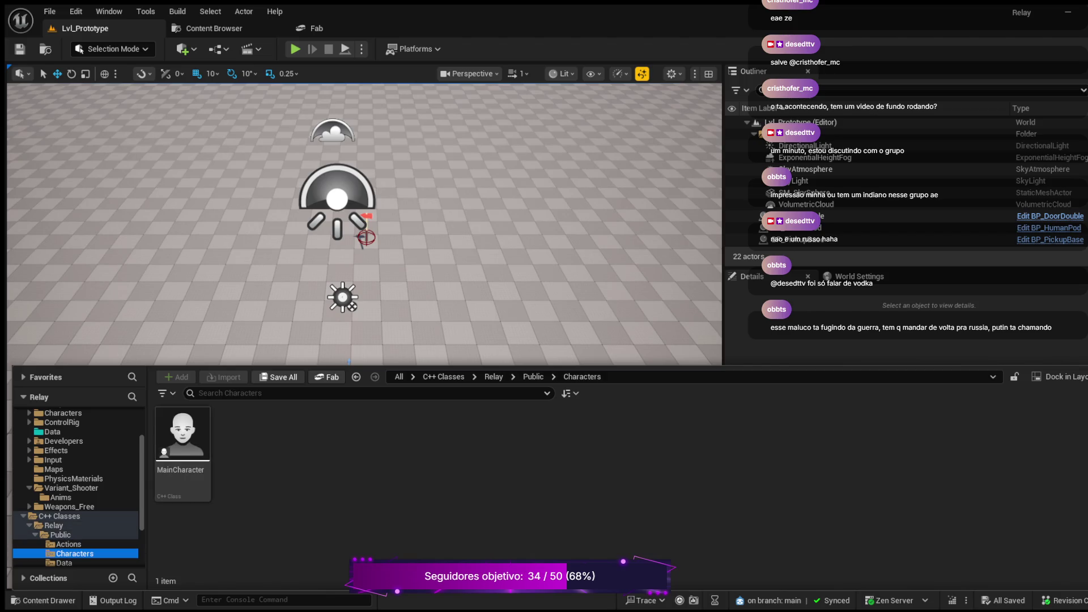
{"action": "left_click", "coordinate": [183, 453]}
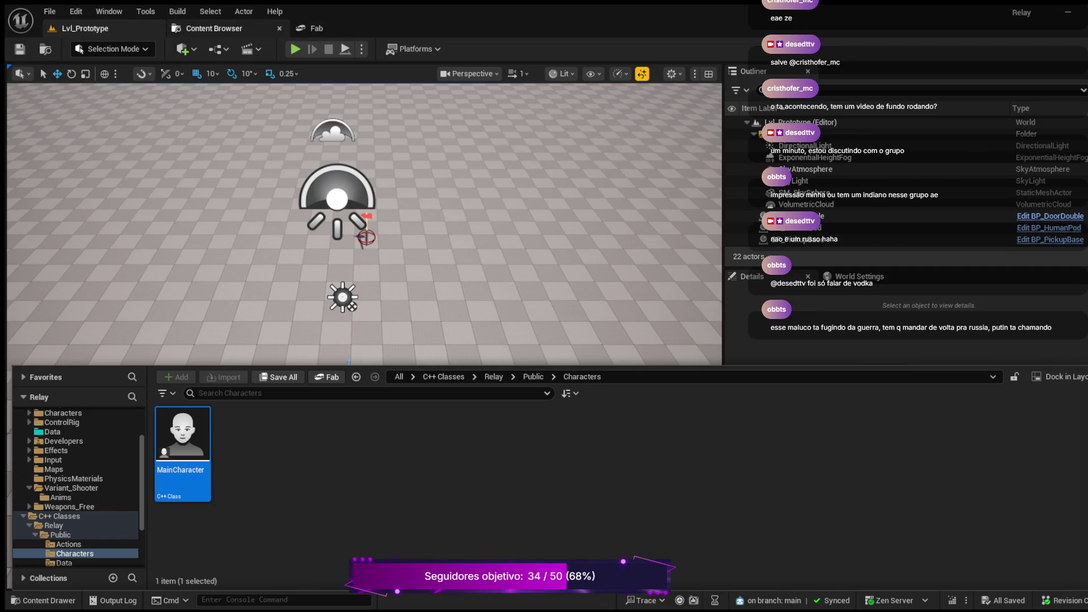
{"action": "left_click", "coordinate": [214, 28]}
{"action": "left_click", "coordinate": [280, 28]}
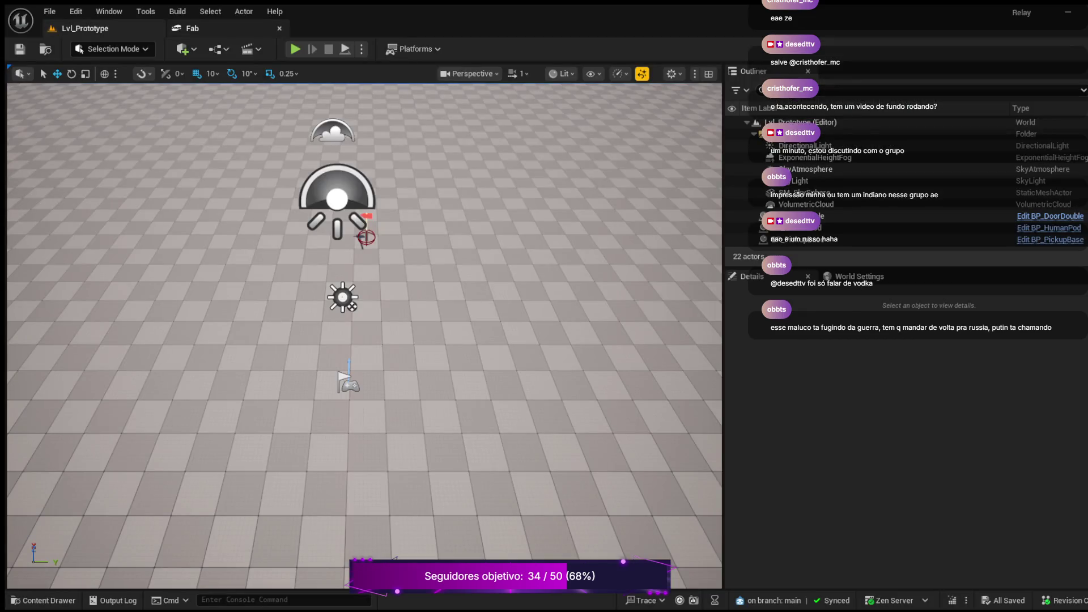
Step: Close the Fab marketplace tab so the Lvl_Prototype level view with its 22 actors is back
{"action": "left_click", "coordinate": [280, 29]}
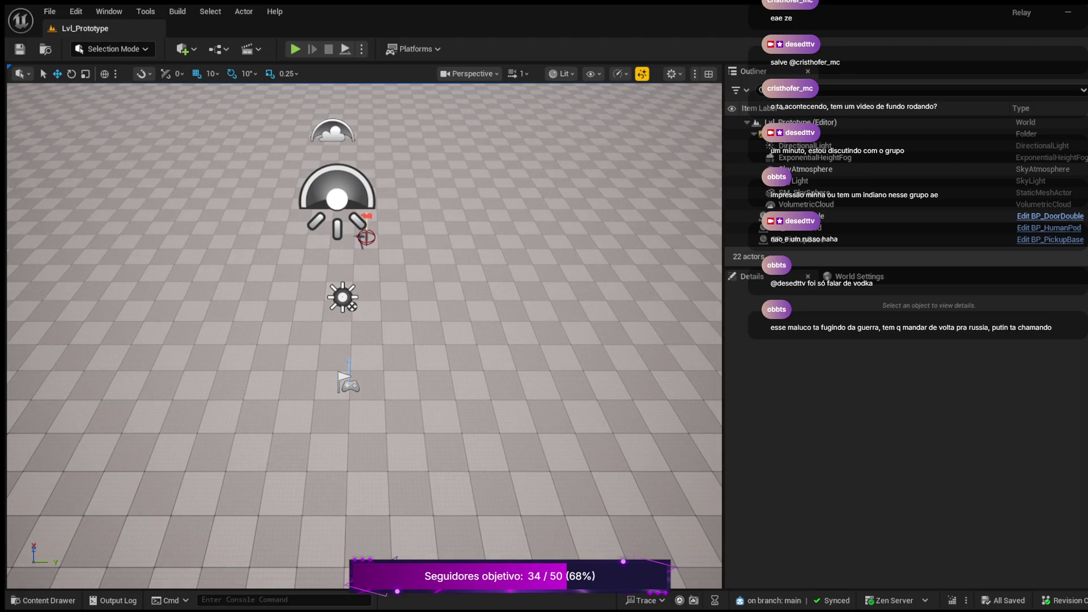
{"action": "scroll", "coordinate": [364, 336], "scroll_direction": "down", "scroll_amount": 3}
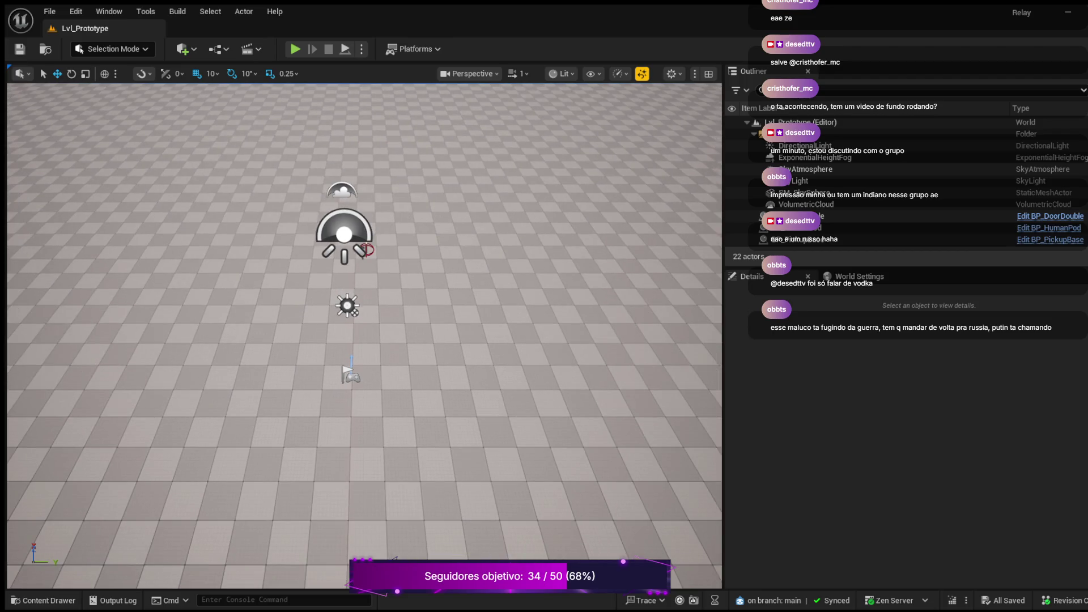
Step: Open the Content Drawer and go to the empty Variant_Shooter/Anims folder to import animations
{"action": "key", "text": "ctrl+space"}
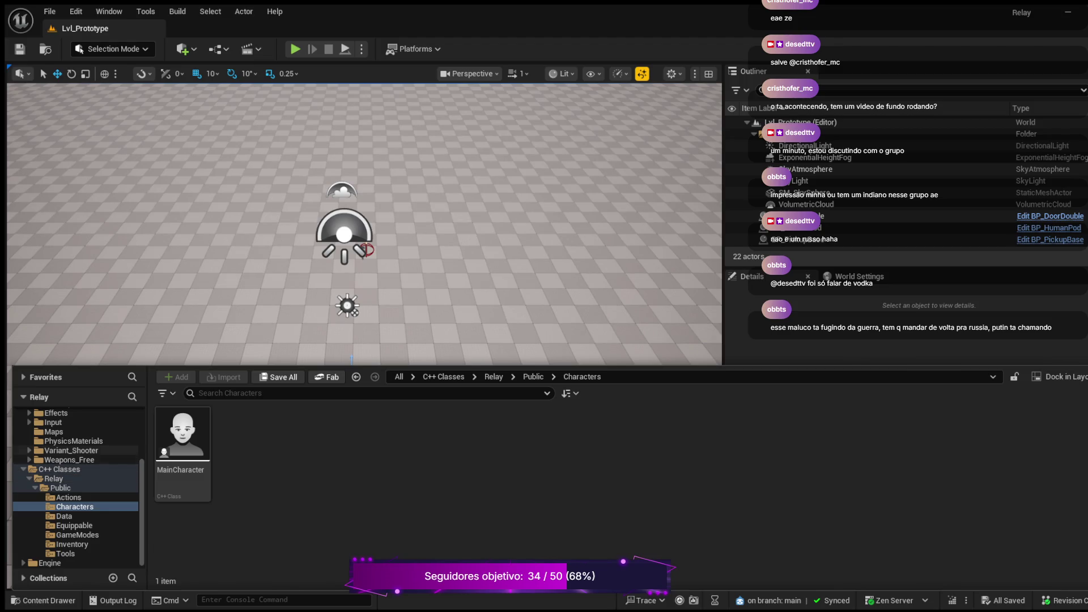
{"action": "left_click", "coordinate": [72, 451]}
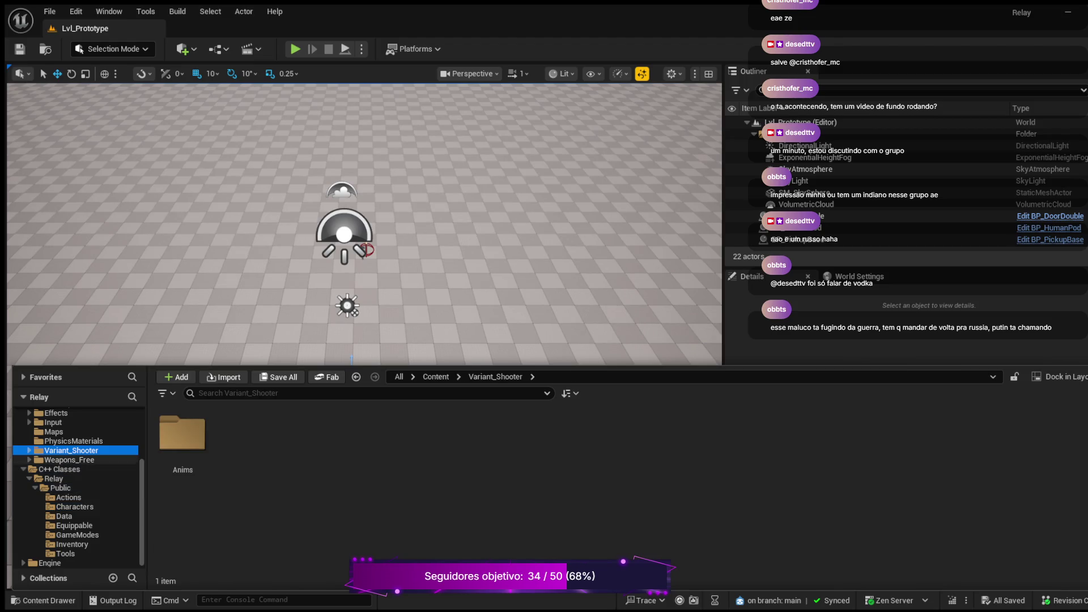
{"action": "double_click", "coordinate": [72, 451]}
{"action": "left_click", "coordinate": [61, 460]}
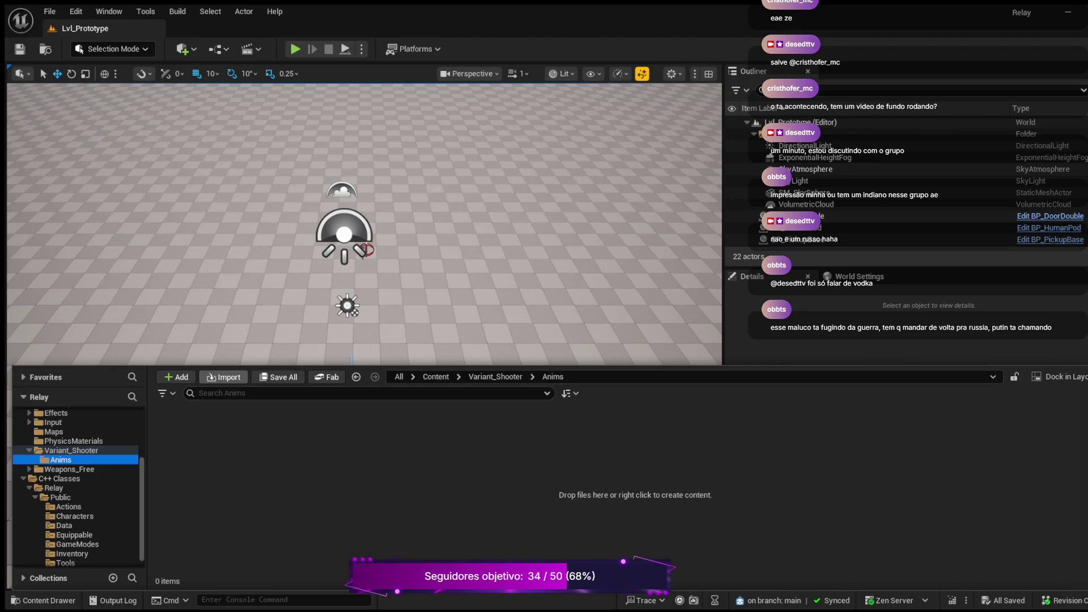
{"action": "left_click", "coordinate": [224, 377]}
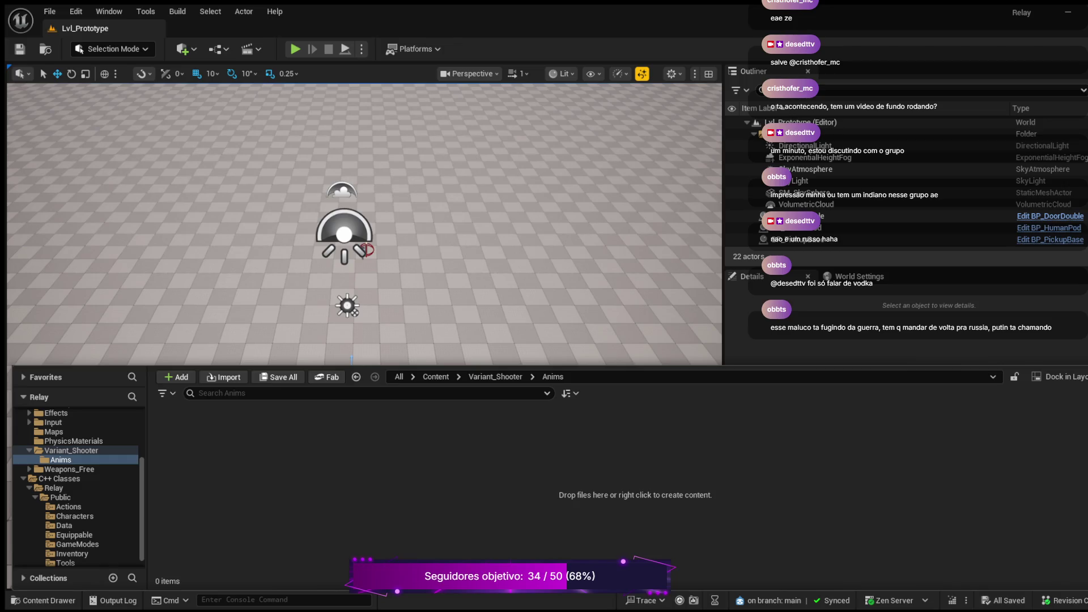
{"action": "left_click", "coordinate": [71, 450]}
{"action": "left_click", "coordinate": [61, 460]}
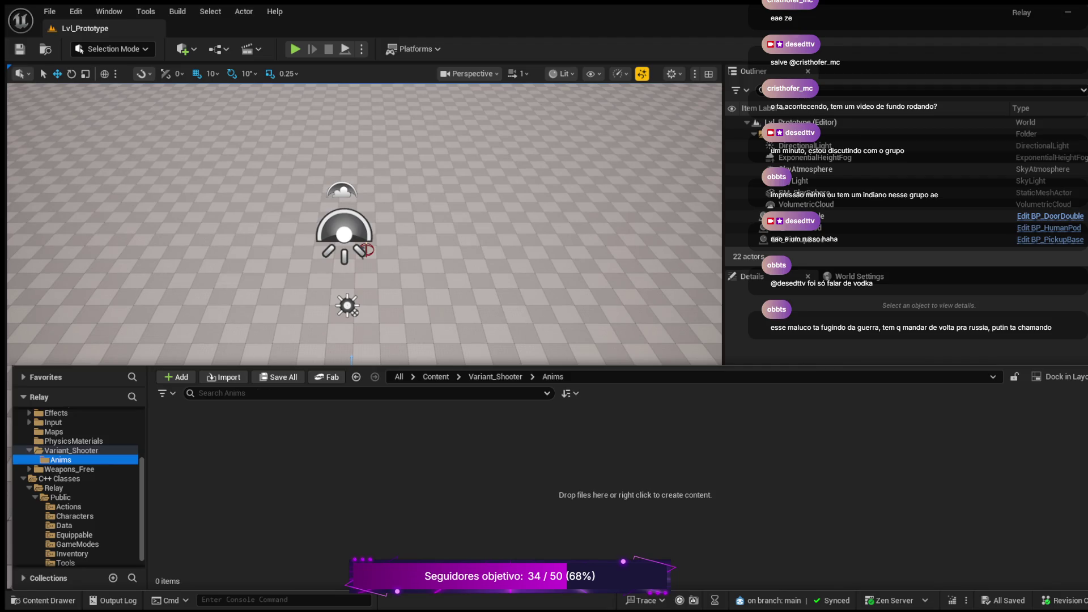
{"action": "left_click", "coordinate": [176, 377]}
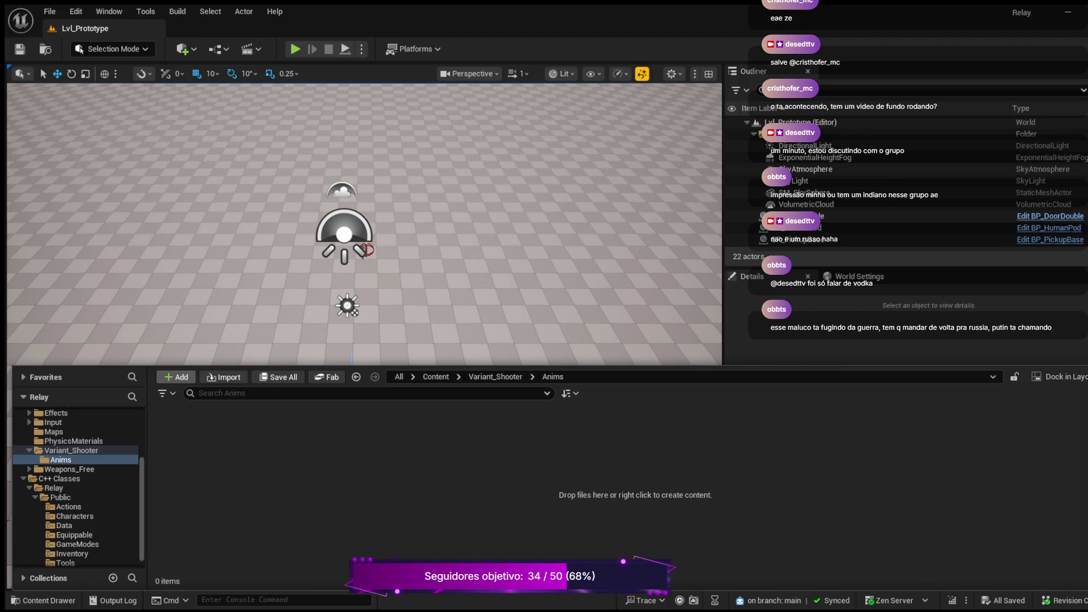
{"action": "left_click", "coordinate": [61, 460]}
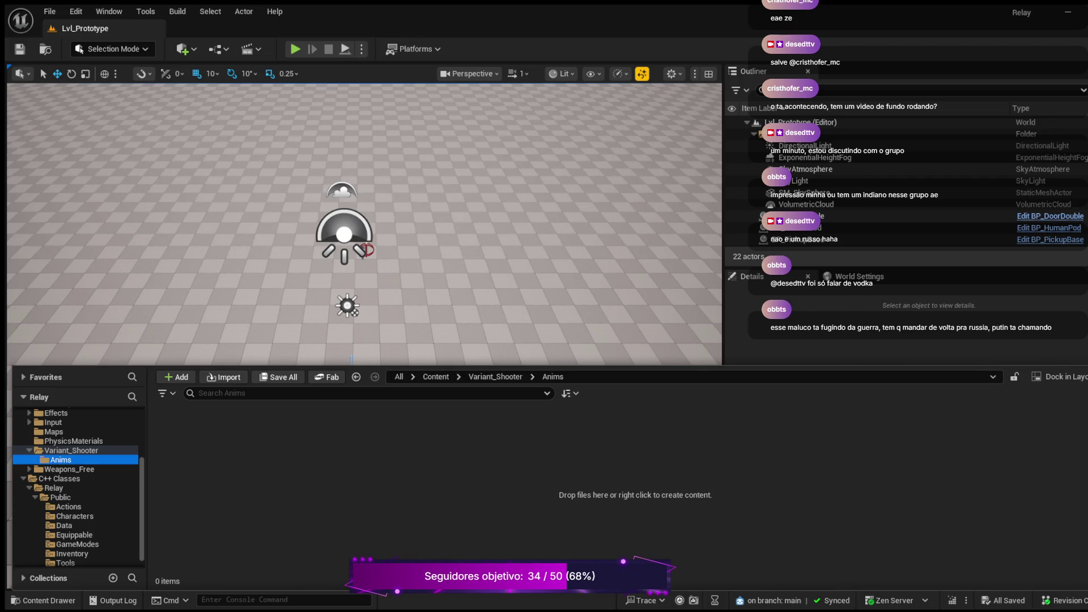